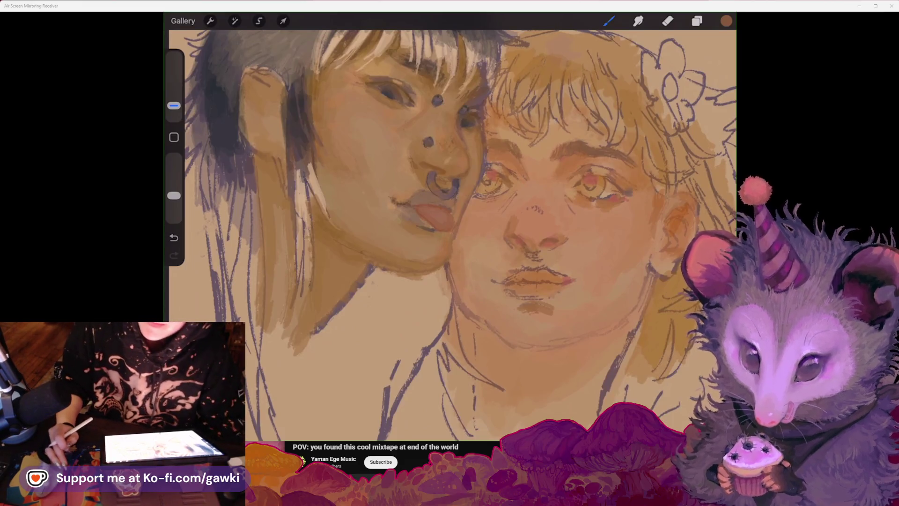
Step: Zoom into the faces and sample a dark grey from the left face's nose area
scroll(450, 235, up, 3)
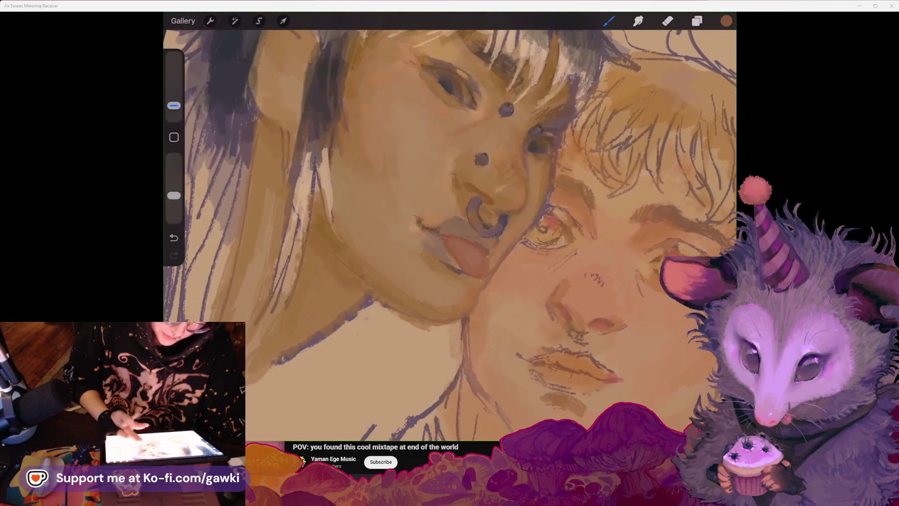
drag(562, 155, 542, 187)
scroll(449, 234, up, 2)
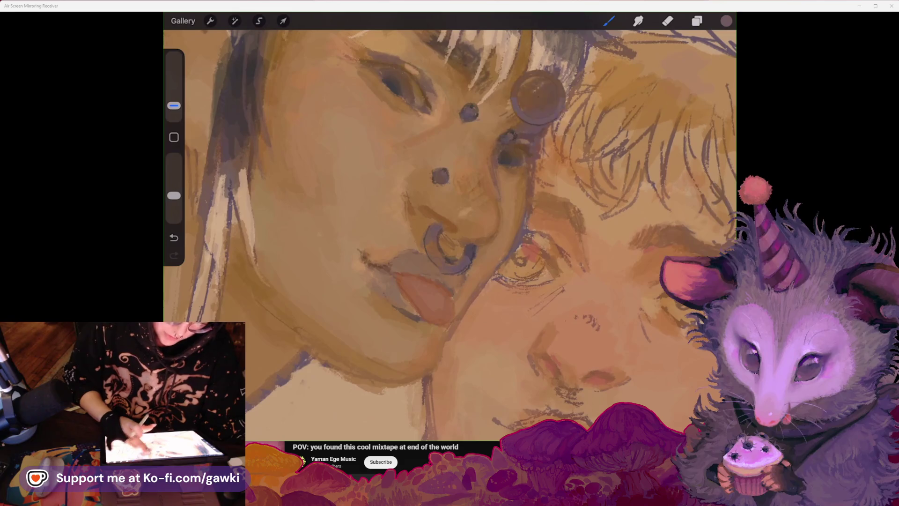
drag(514, 115, 513, 115)
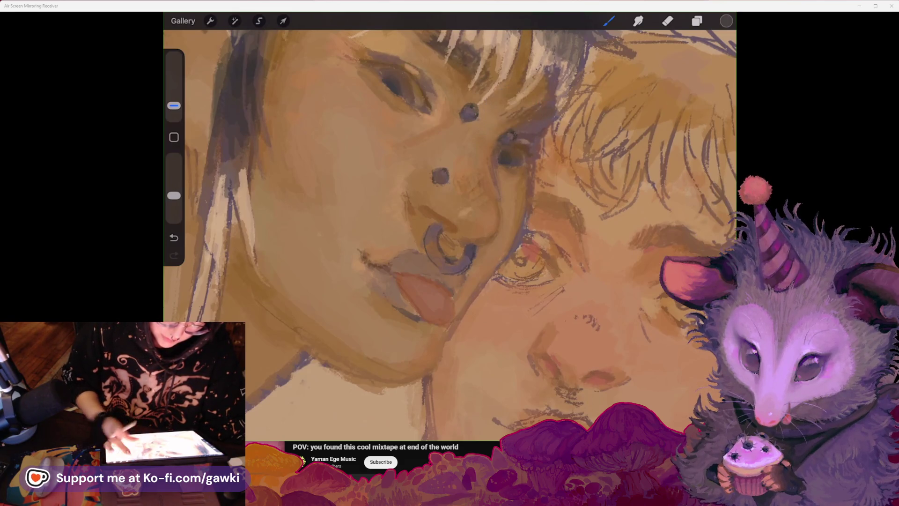
scroll(450, 234, up, 2)
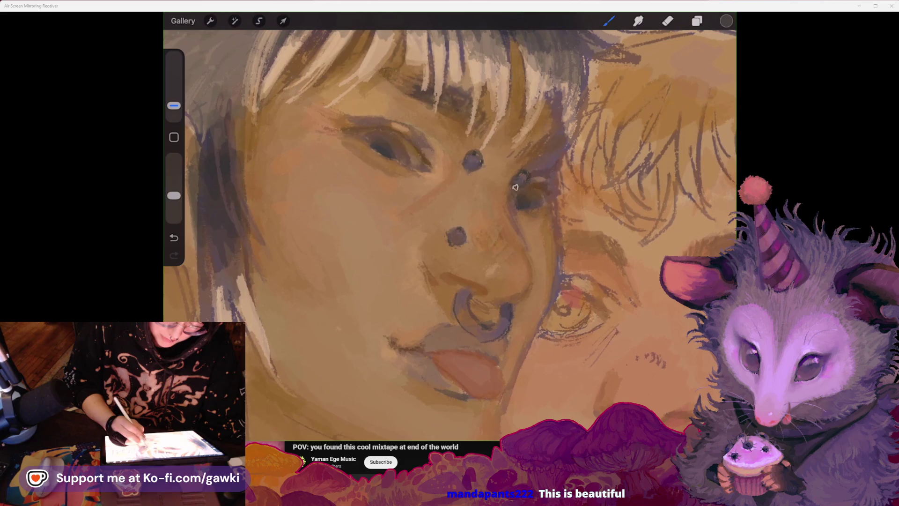
scroll(449, 234, up, 1)
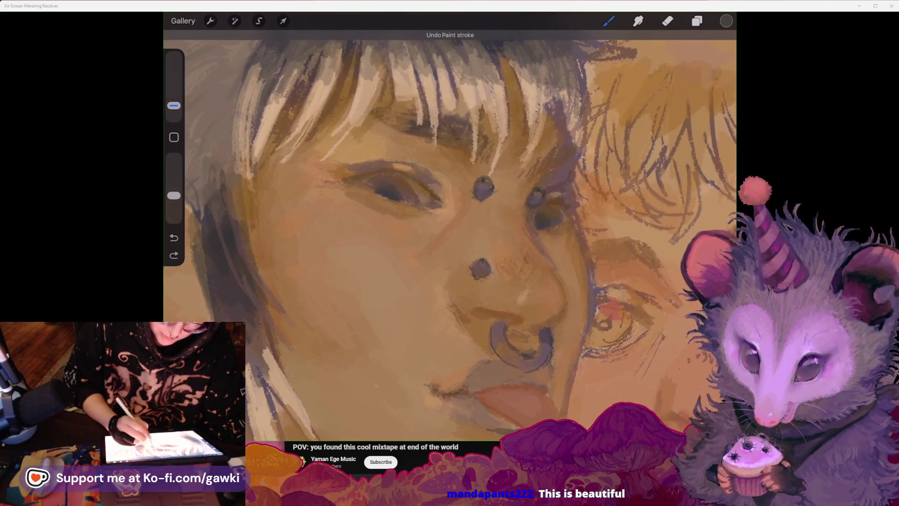
Step: Undo the last paint stroke on the portrait
click(485, 196)
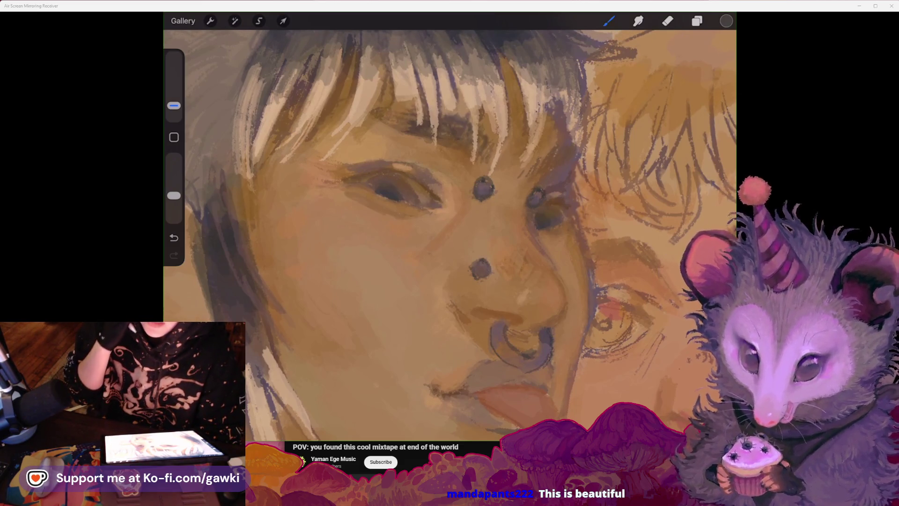
scroll(450, 234, down, 2)
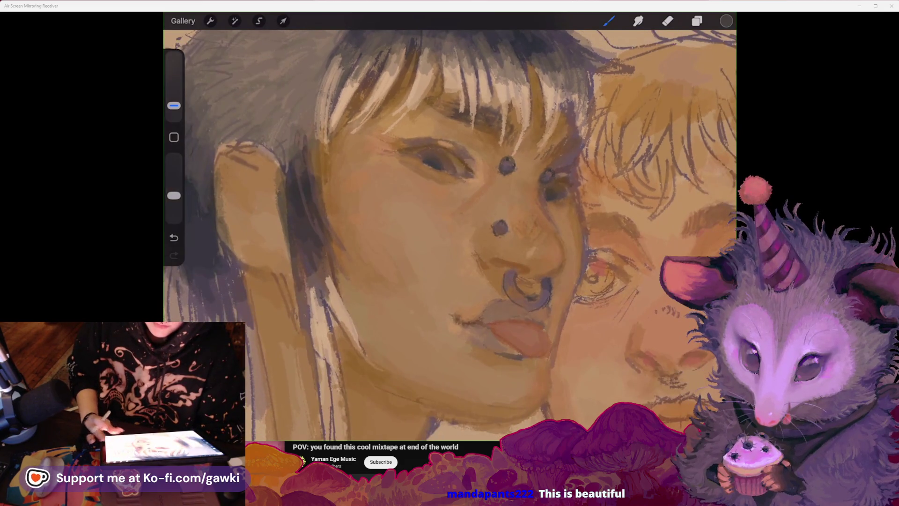
scroll(450, 234, down, 2)
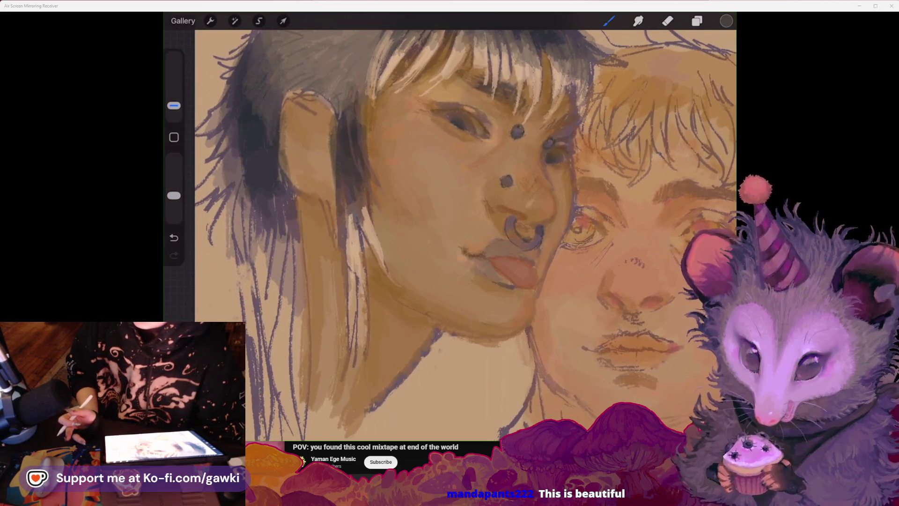
scroll(450, 234, up, 1)
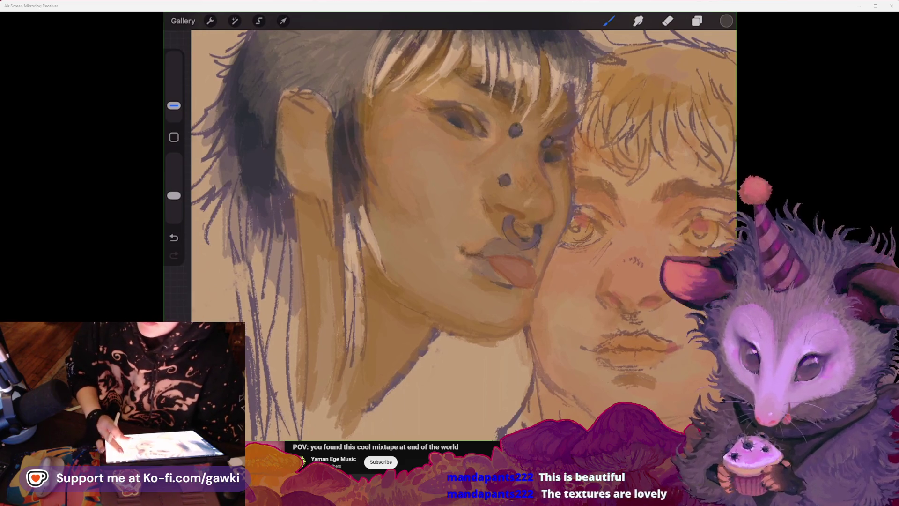
scroll(450, 235, down, 1)
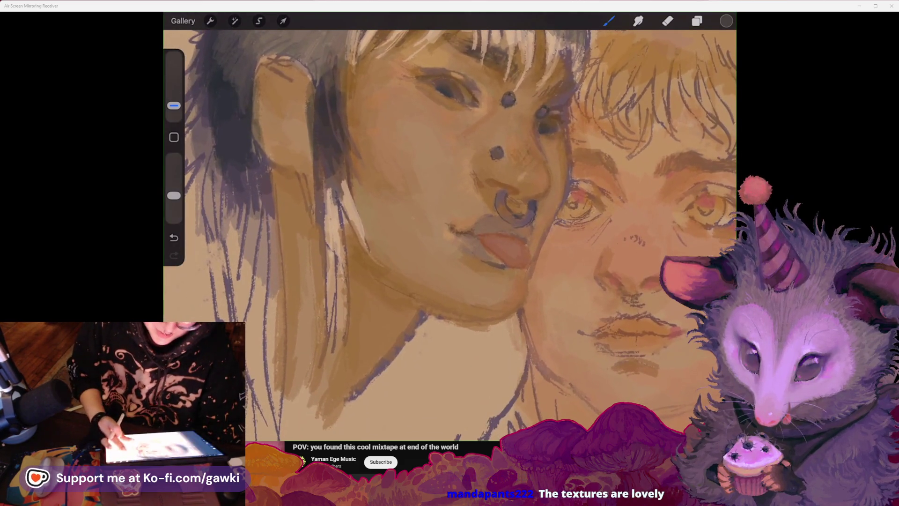
scroll(449, 234, down, 2)
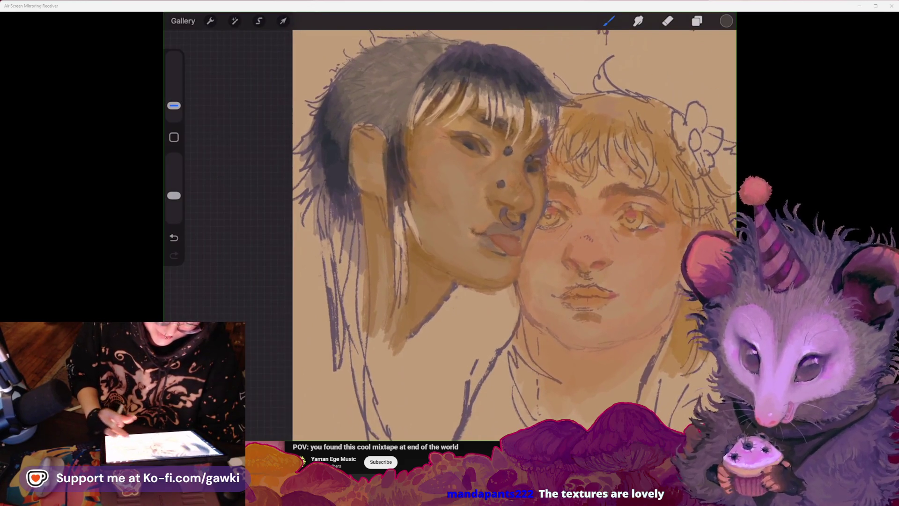
scroll(469, 234, up, 2)
Step: Sample the right face's skin tone for peach and pink painting, and undo a stray stroke
click(589, 172)
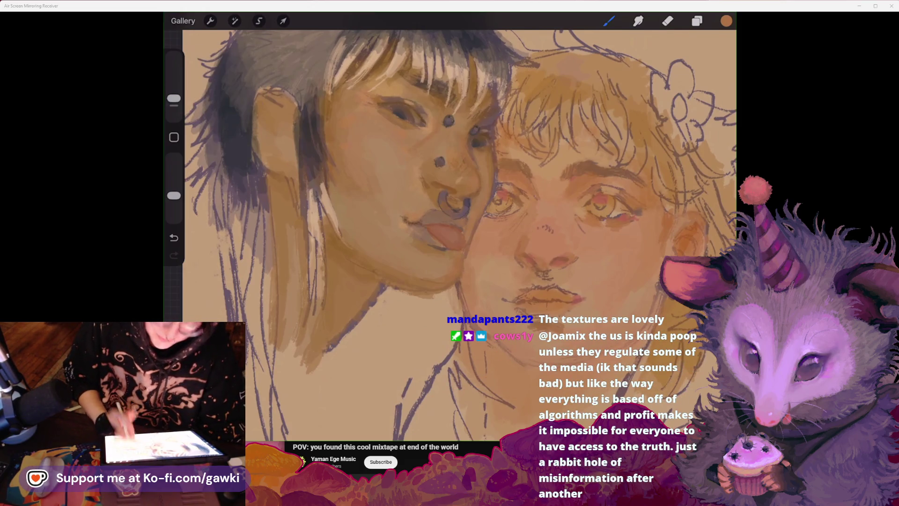
key(ctrl+z)
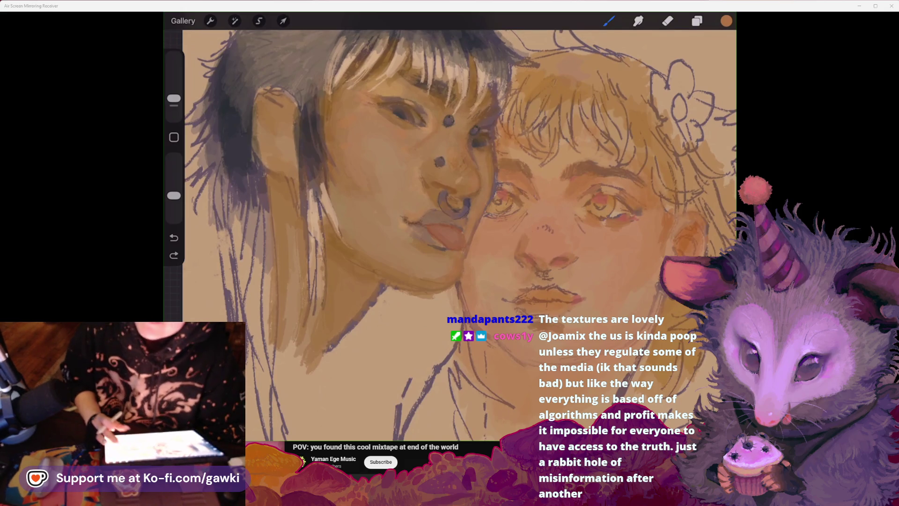
scroll(449, 234, right, 2)
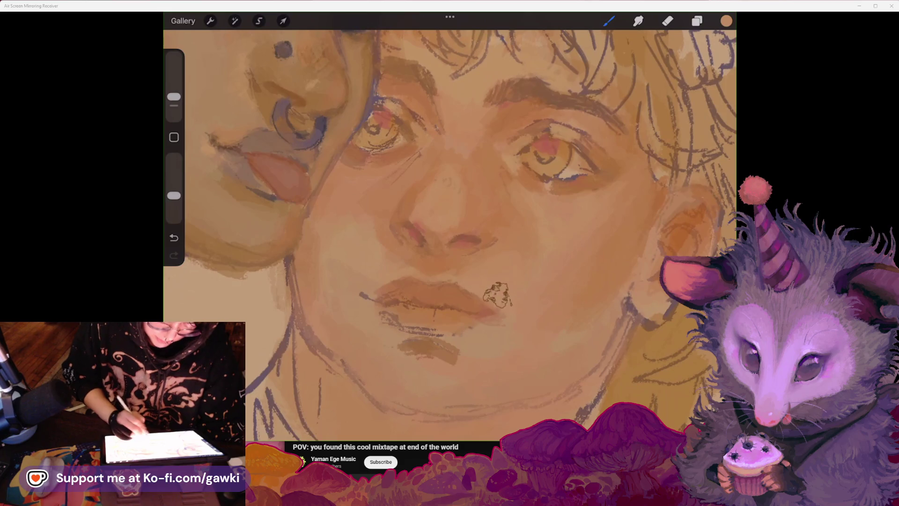
Step: Undo the unwanted recent stroke on the right face
scroll(450, 234, down, 3)
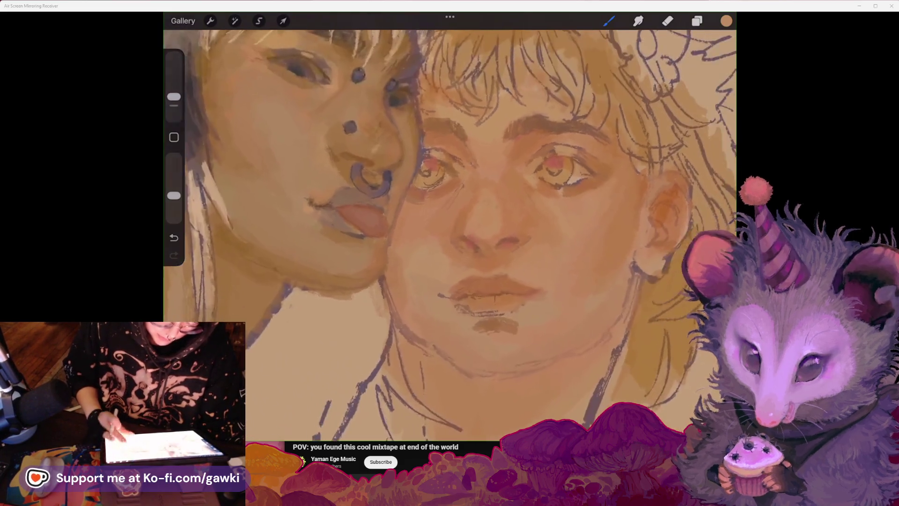
scroll(449, 234, up, 3)
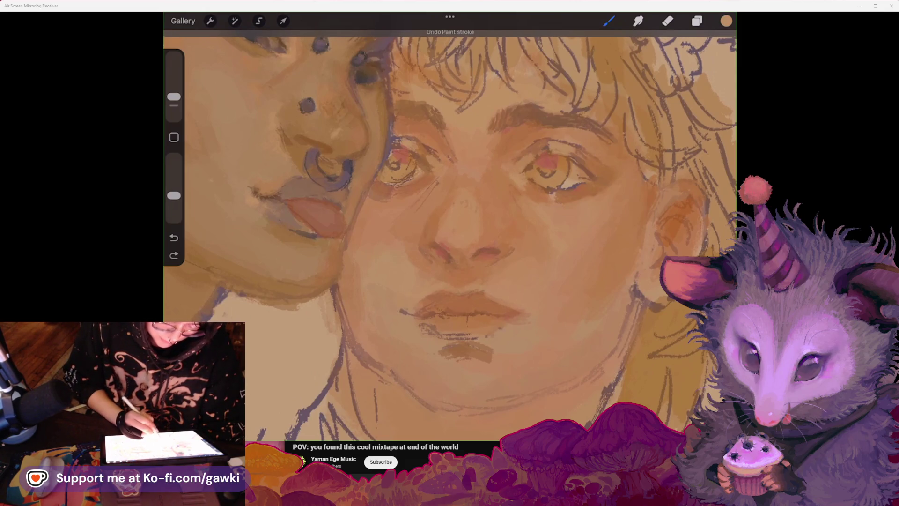
scroll(450, 234, down, 2)
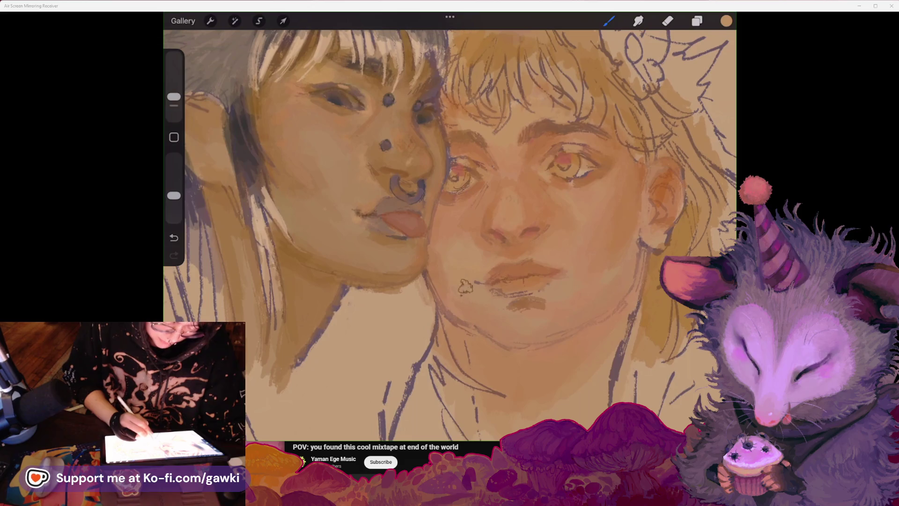
scroll(449, 234, up, 2)
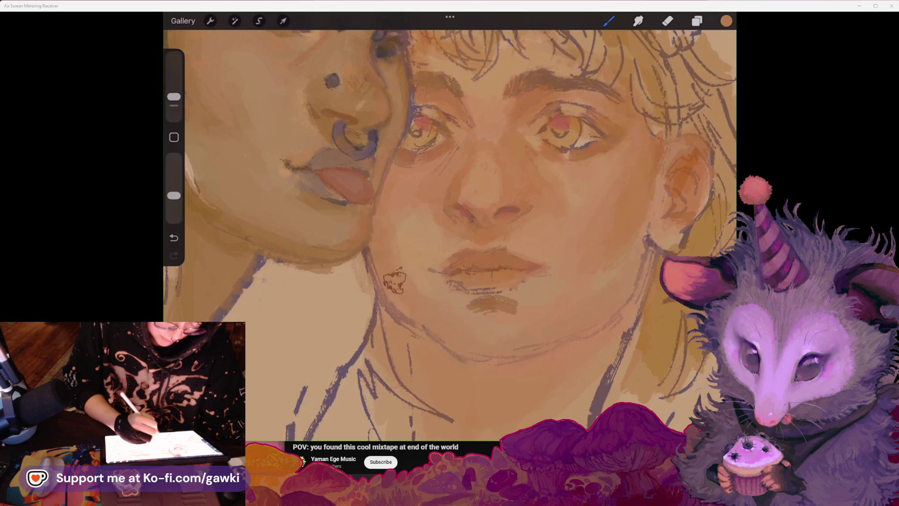
scroll(450, 235, down, 2)
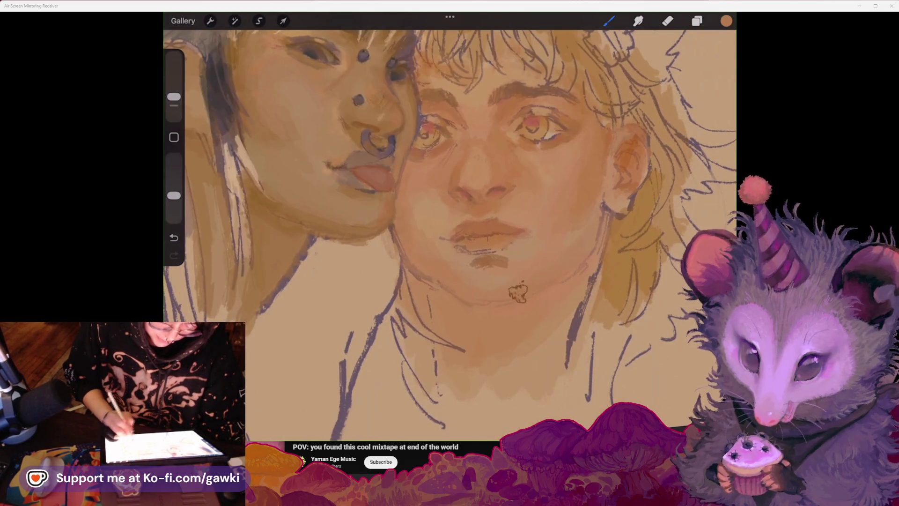
key(ctrl+z)
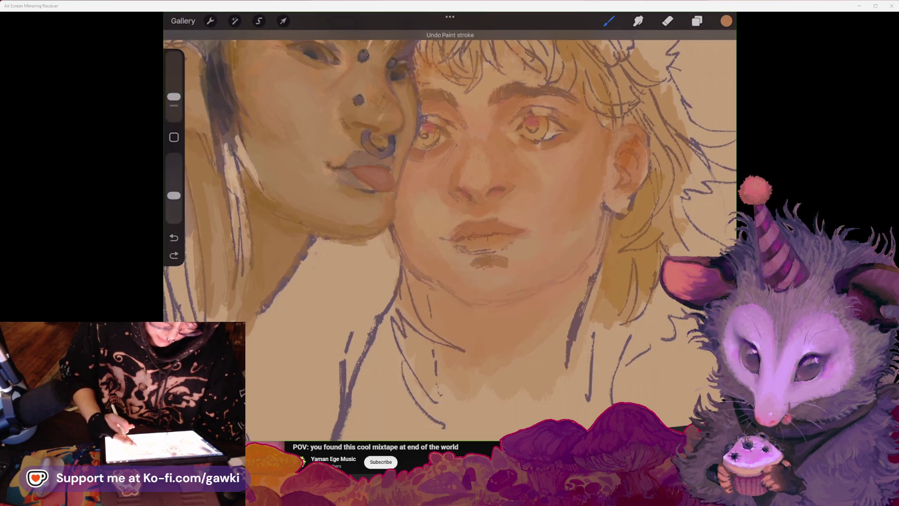
Step: Dab warm paint near the right face's chin
click(727, 21)
click(609, 21)
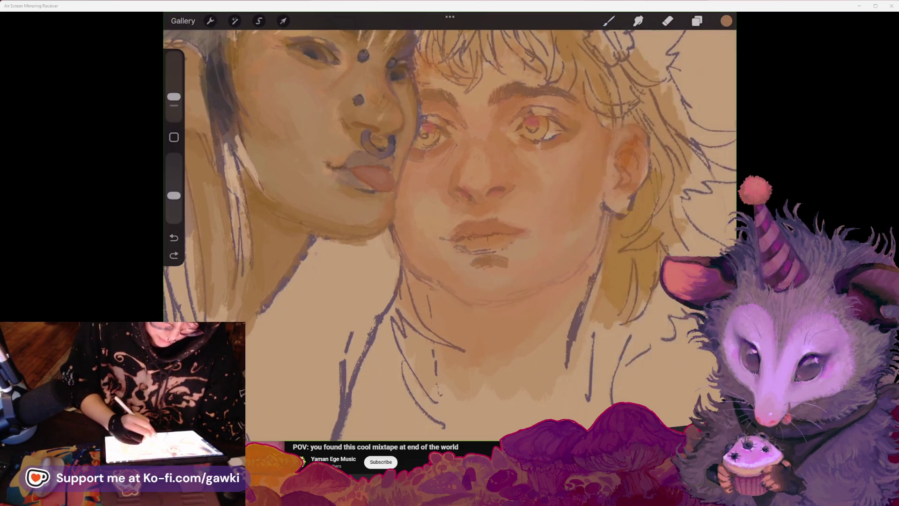
drag(419, 255, 440, 274)
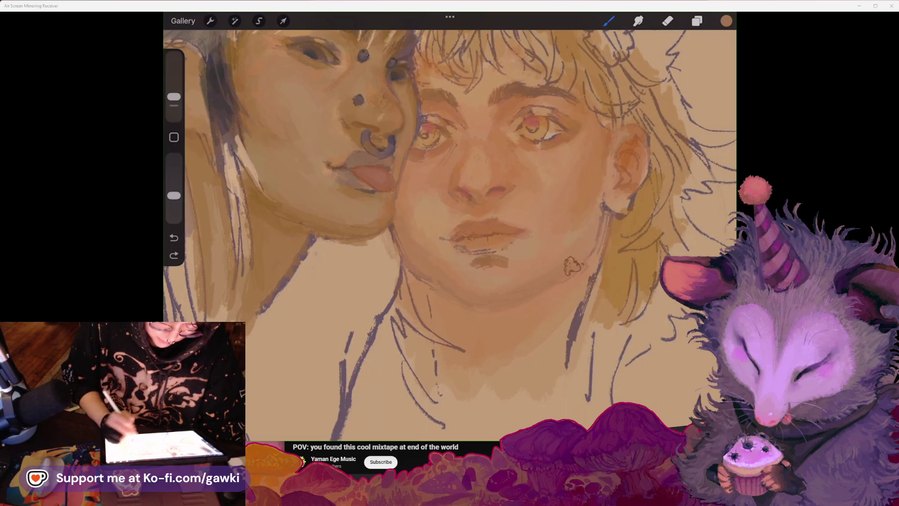
scroll(450, 225, down, 5)
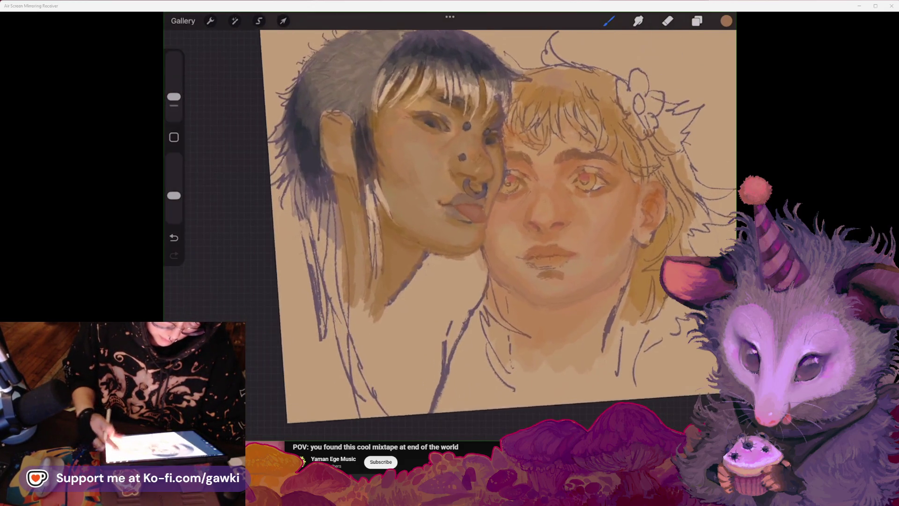
Step: Paint warm strokes along the right jaw, resampling skin tones from the cheek and near the eye
scroll(469, 225, up, 3)
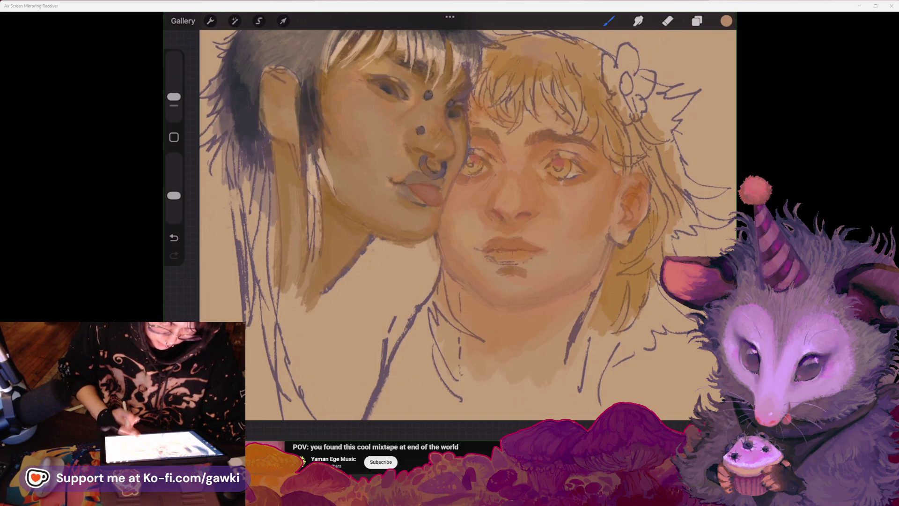
drag(543, 279, 595, 258)
click(603, 196)
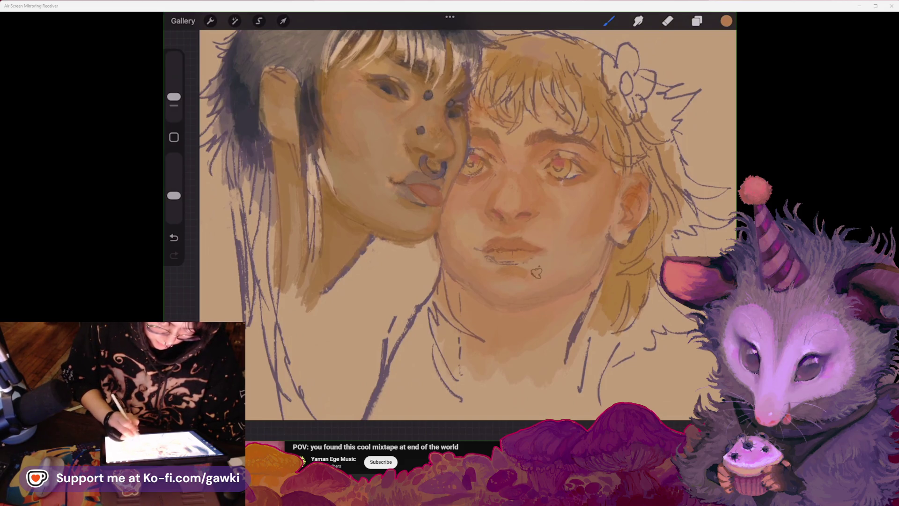
click(542, 161)
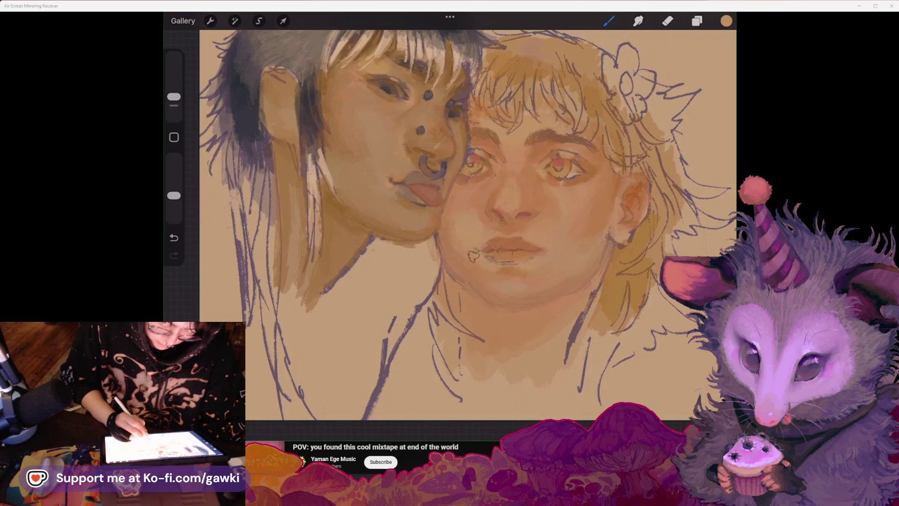
scroll(450, 234, up, 2)
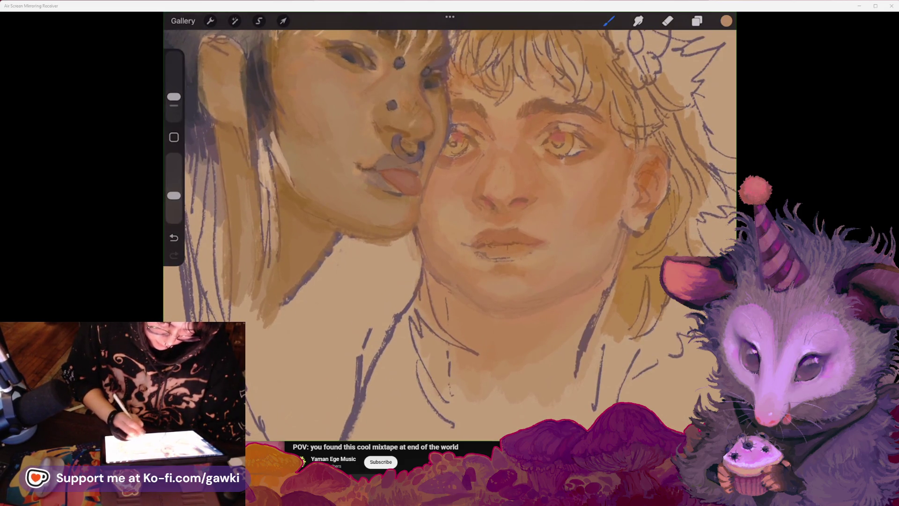
Step: Refine skin shading on both faces, then sample a darker skin tone from the right face
scroll(450, 234, down, 3)
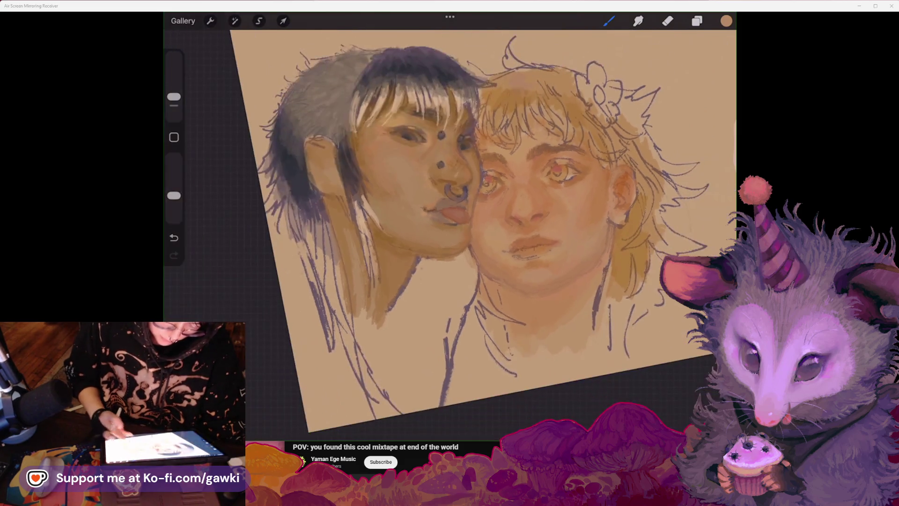
scroll(450, 234, up, 3)
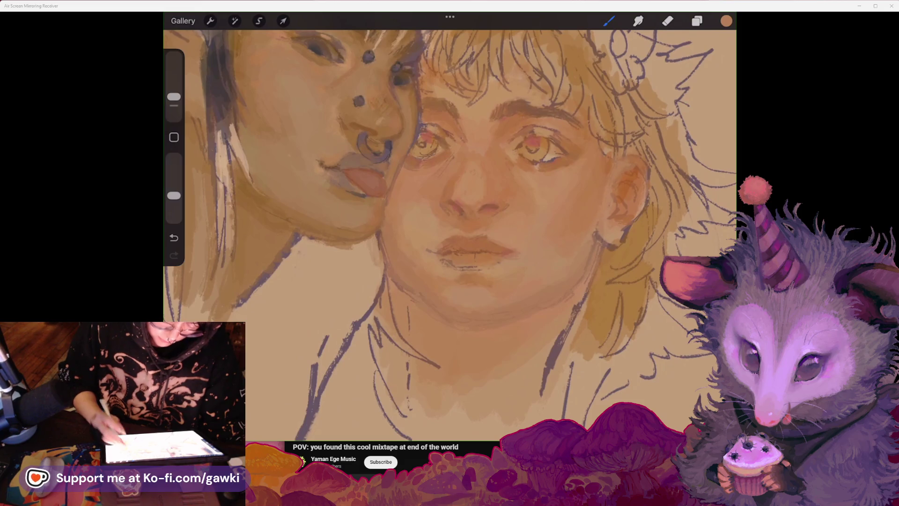
scroll(450, 234, down, 3)
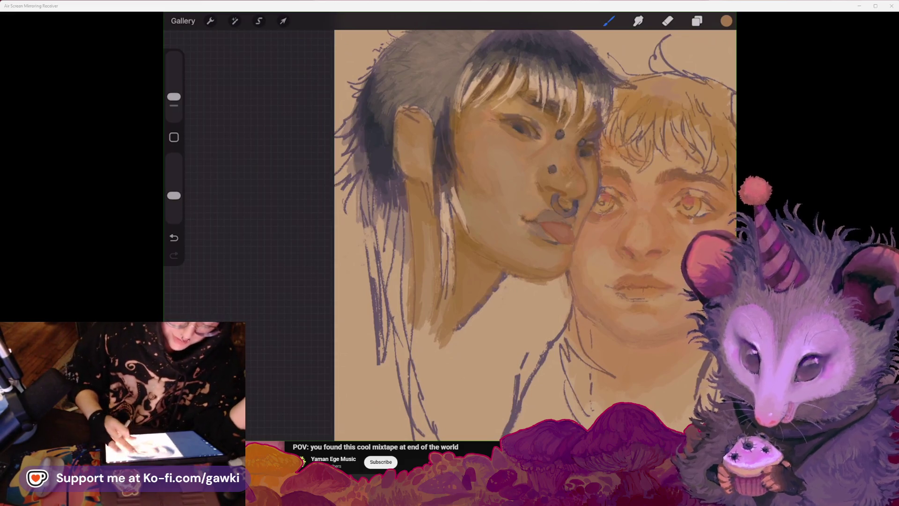
scroll(534, 234, right, 5)
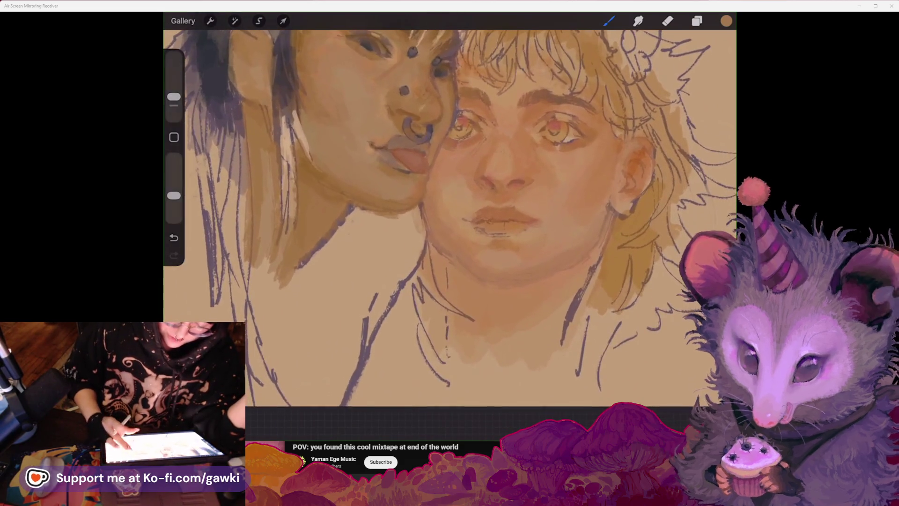
click(555, 84)
scroll(469, 234, up, 2)
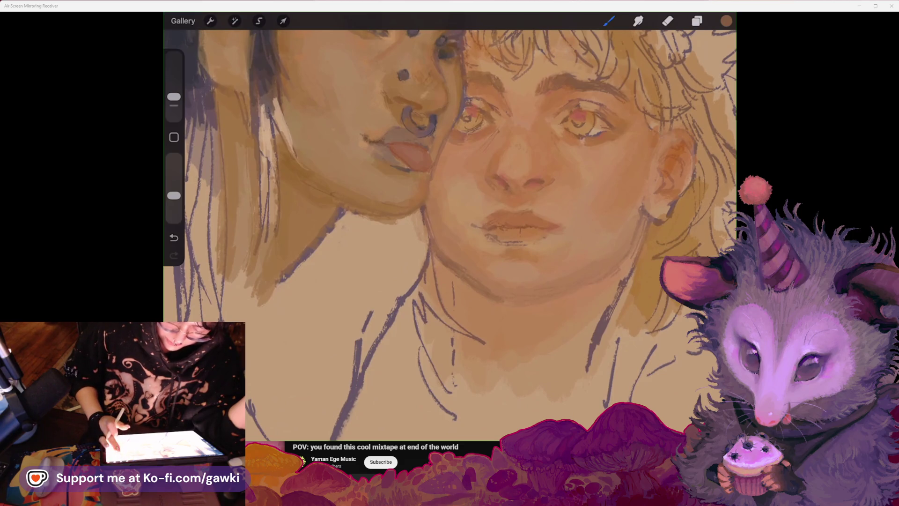
scroll(450, 210, down, 5)
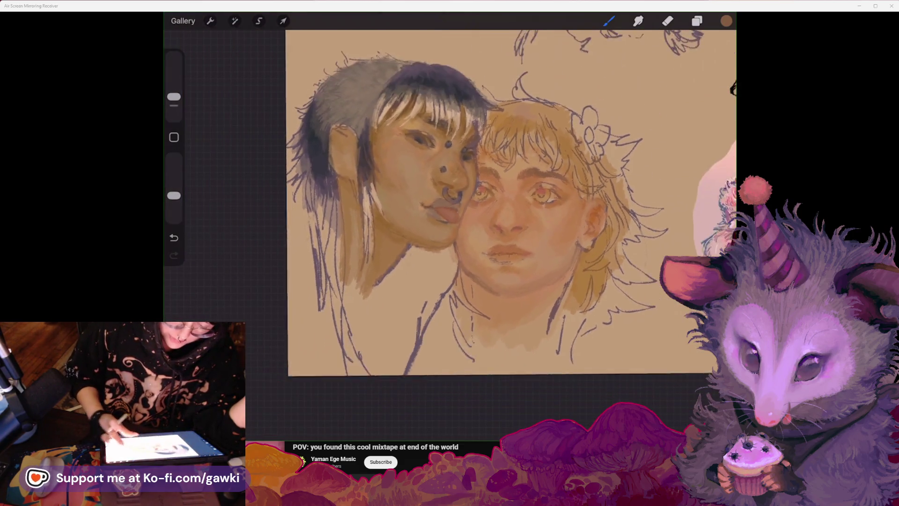
Step: Group both Layer 5 layers, duplicate the group, and hide the duplicate as a backup
click(697, 21)
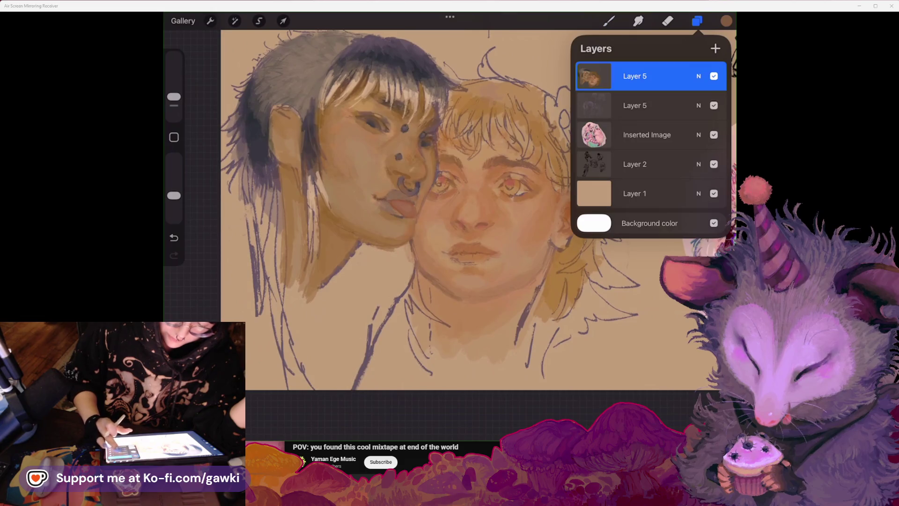
click(651, 105)
click(712, 49)
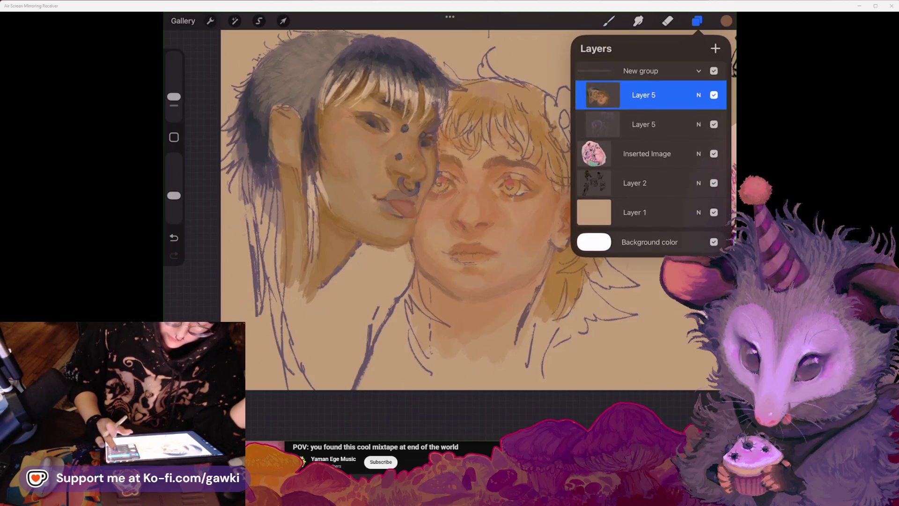
drag(674, 71, 591, 71)
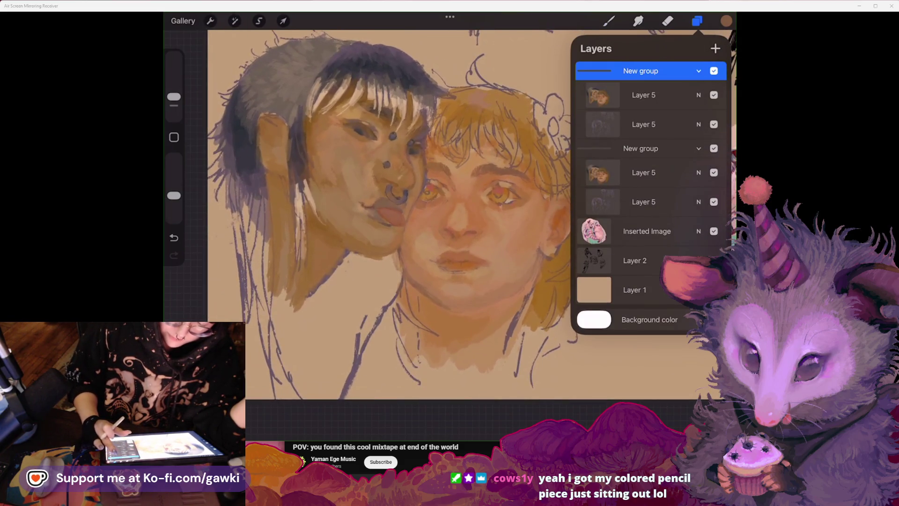
click(699, 148)
click(714, 156)
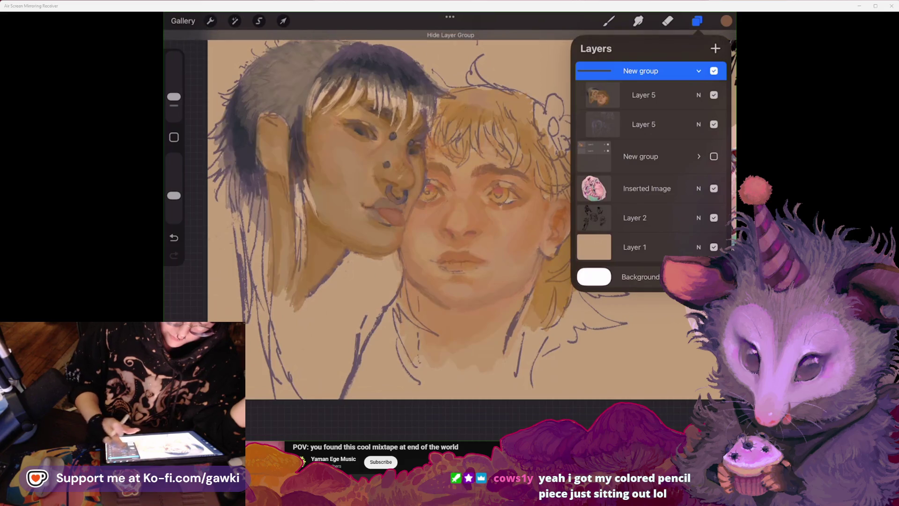
Step: Merge the two Layer 5 layers into a single layer
click(235, 21)
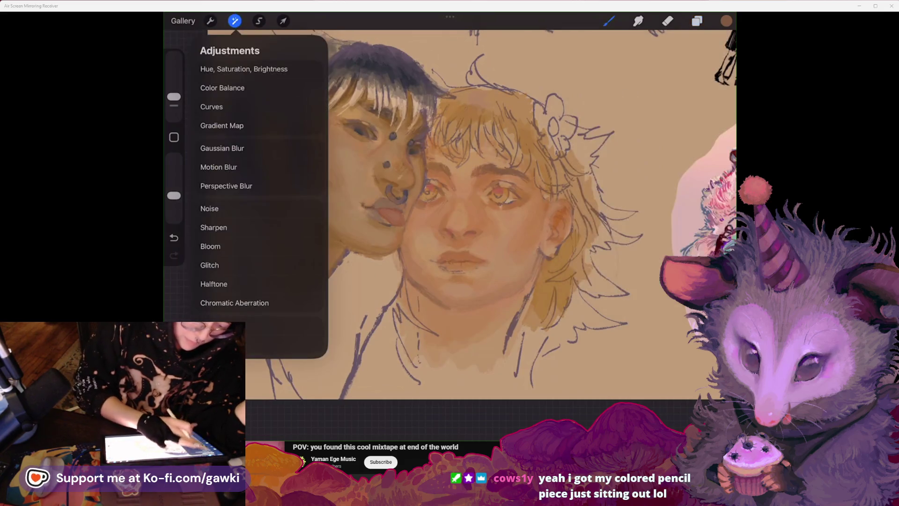
click(231, 151)
click(419, 255)
click(697, 20)
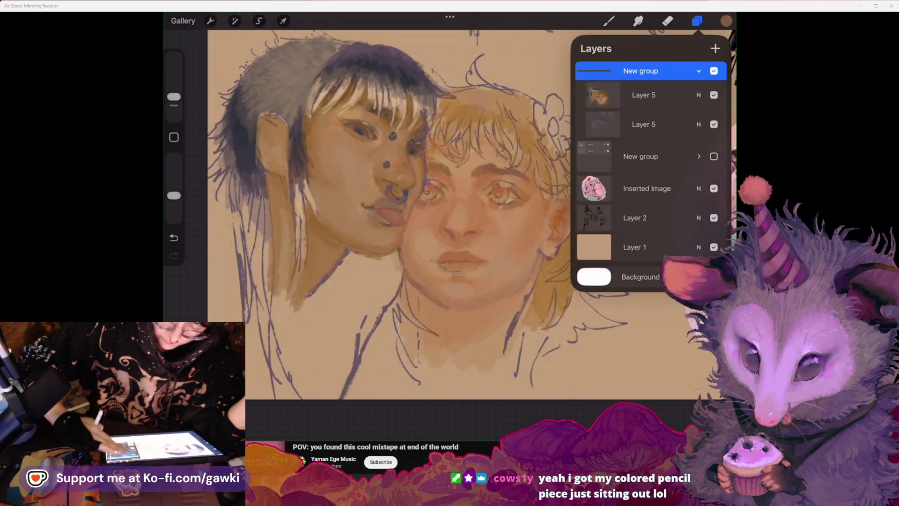
click(644, 95)
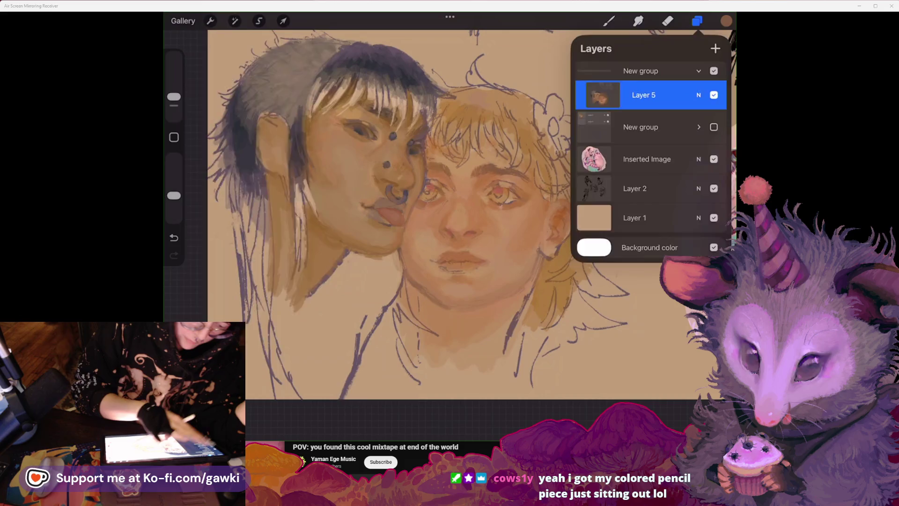
click(234, 21)
Step: Reshape the Gamma curve to deepen midtones, punch highlights and slightly lift shadows
click(211, 106)
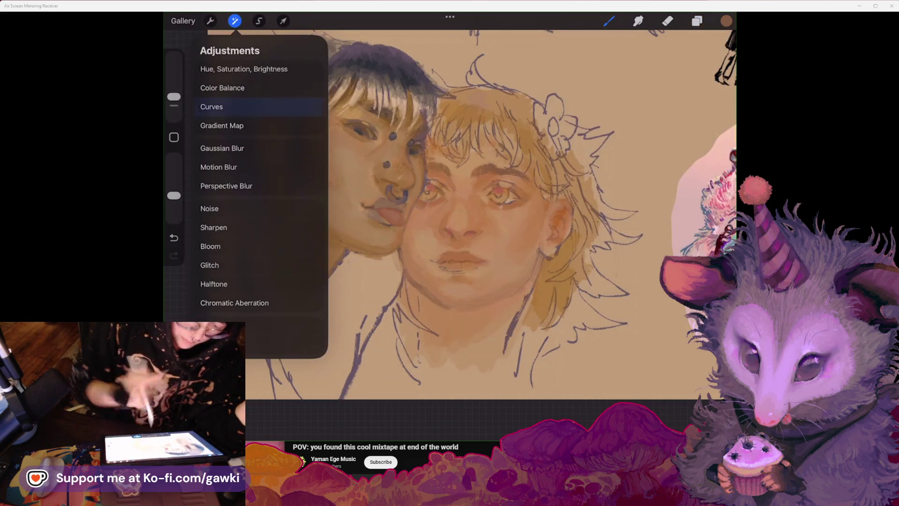
click(539, 370)
drag(391, 403, 390, 409)
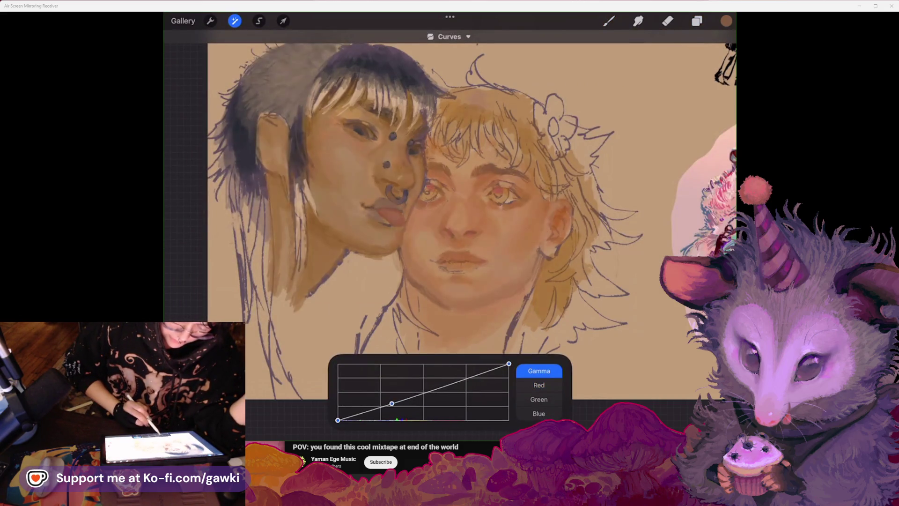
mouse_move(439, 387)
mouse_down()
mouse_move(438, 395)
mouse_move(426, 393)
mouse_move(466, 381)
mouse_up()
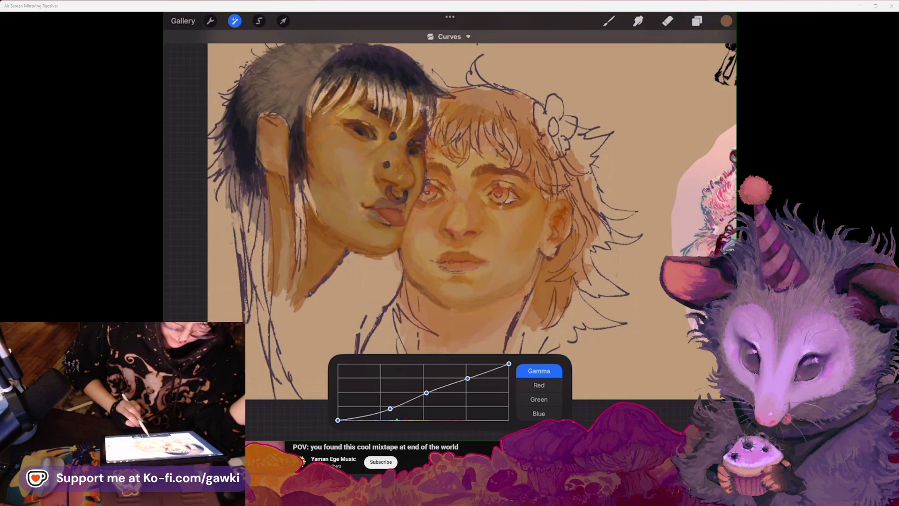
mouse_move(509, 363)
mouse_down()
mouse_move(483, 364)
mouse_move(383, 410)
mouse_move(420, 395)
mouse_up()
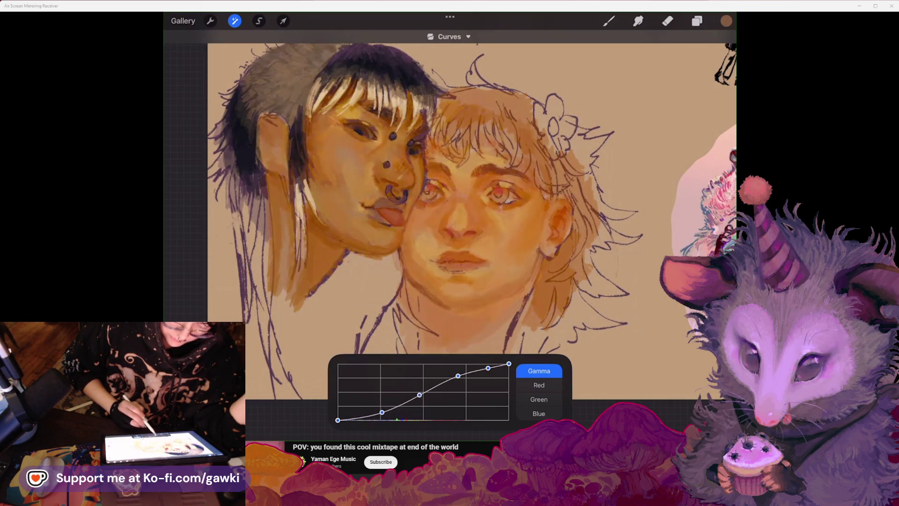
drag(376, 414, 388, 412)
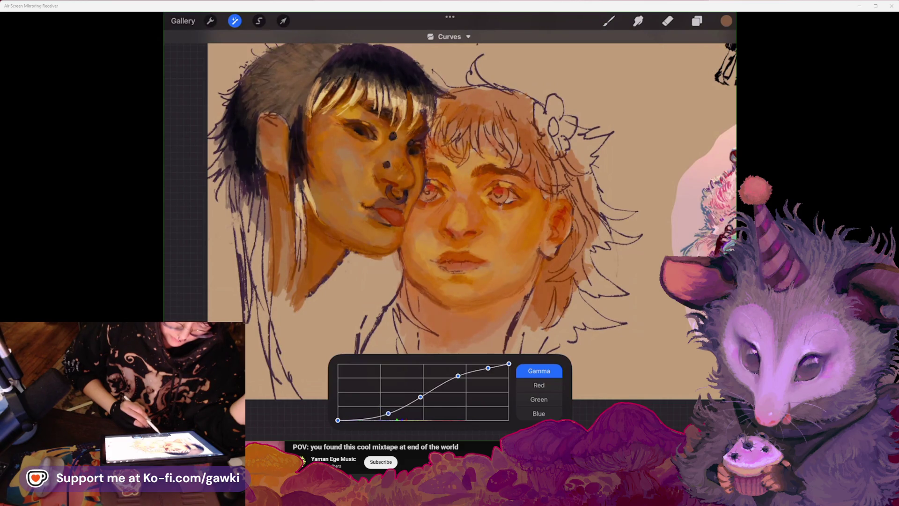
Step: Lower red in the darker tones and boost red in the highlights on the Red curve
click(539, 386)
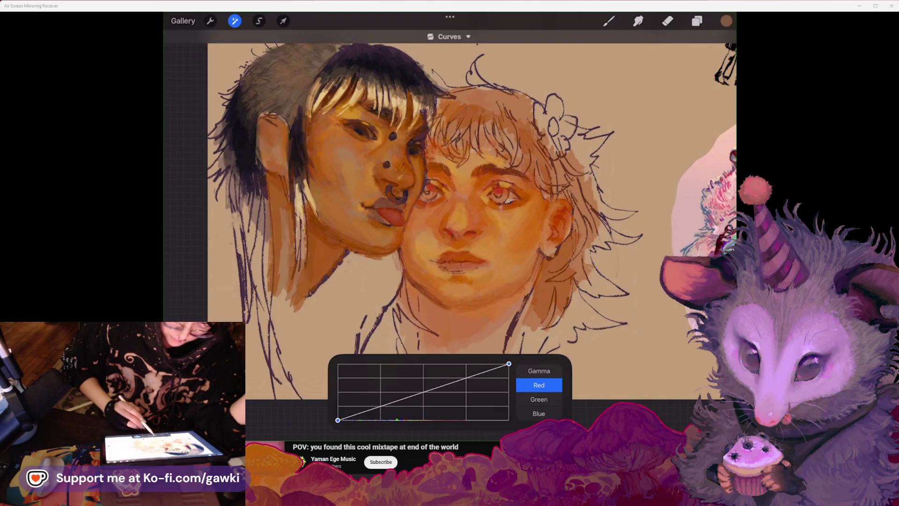
mouse_move(424, 391)
mouse_down()
mouse_move(432, 400)
mouse_move(439, 393)
mouse_up()
click(470, 382)
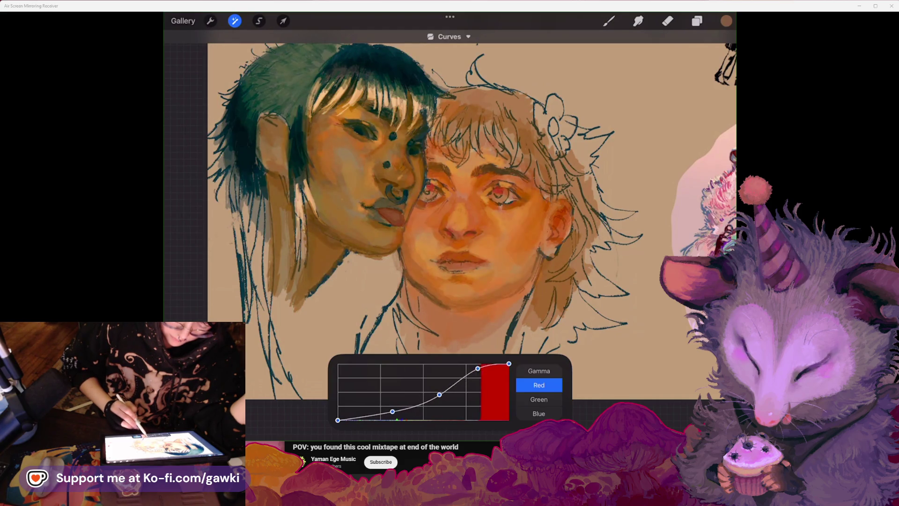
mouse_move(491, 375)
mouse_down()
mouse_move(490, 364)
mouse_move(472, 379)
mouse_up()
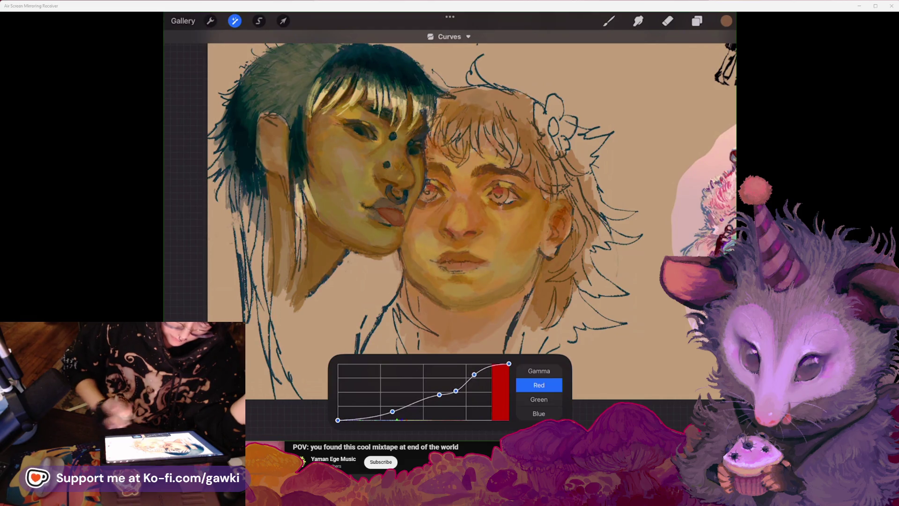
scroll(516, 196, down, 3)
scroll(468, 196, up, 3)
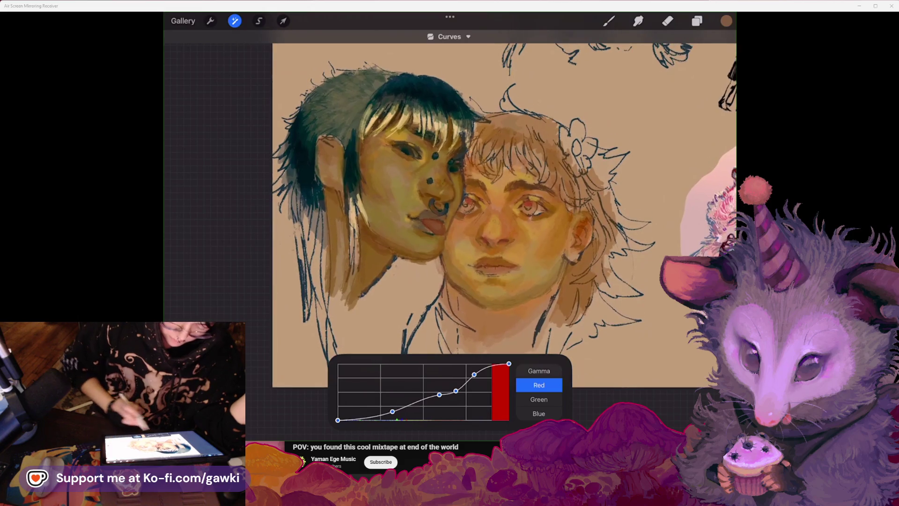
Step: Reduce green in the shadows while holding the green midtones on the Green curve
click(539, 399)
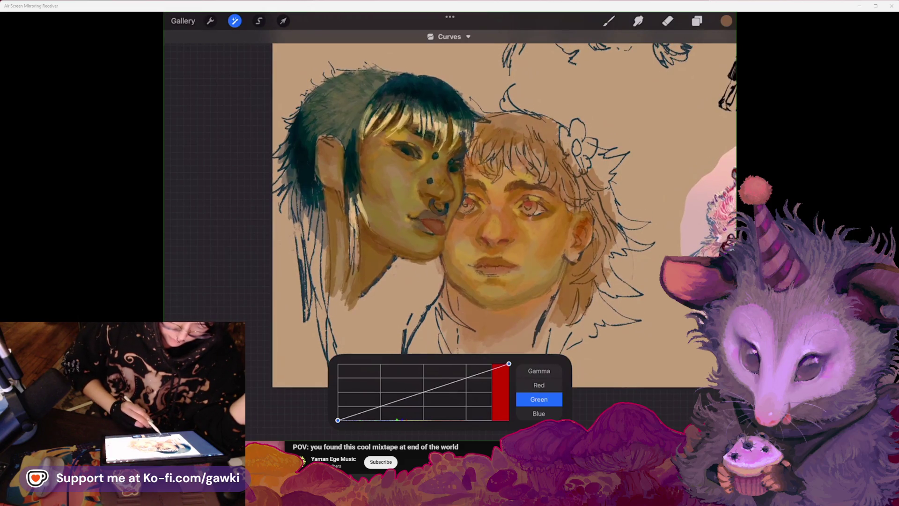
drag(384, 406, 382, 408)
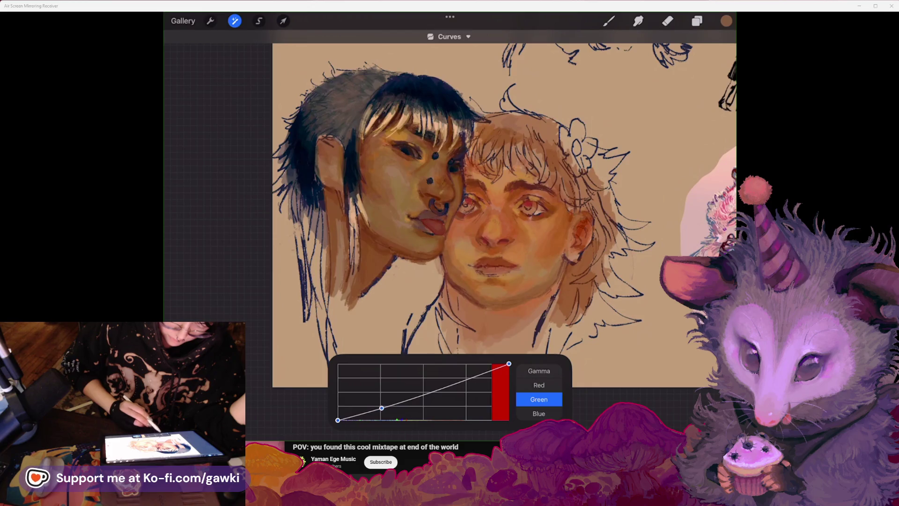
click(429, 393)
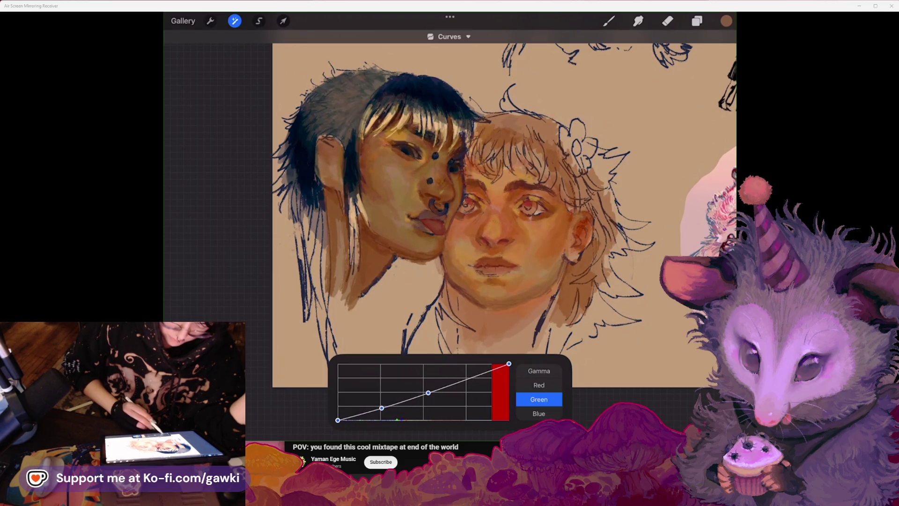
drag(382, 408, 371, 409)
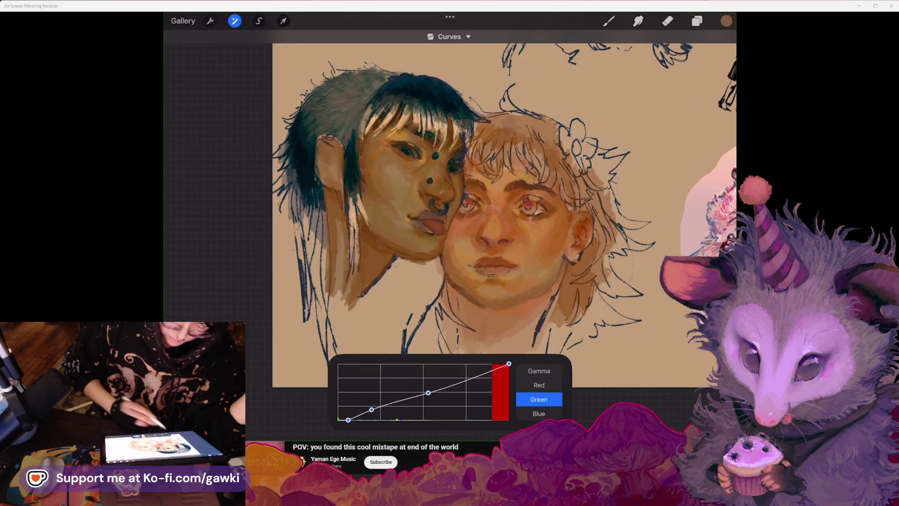
scroll(469, 211, up, 2)
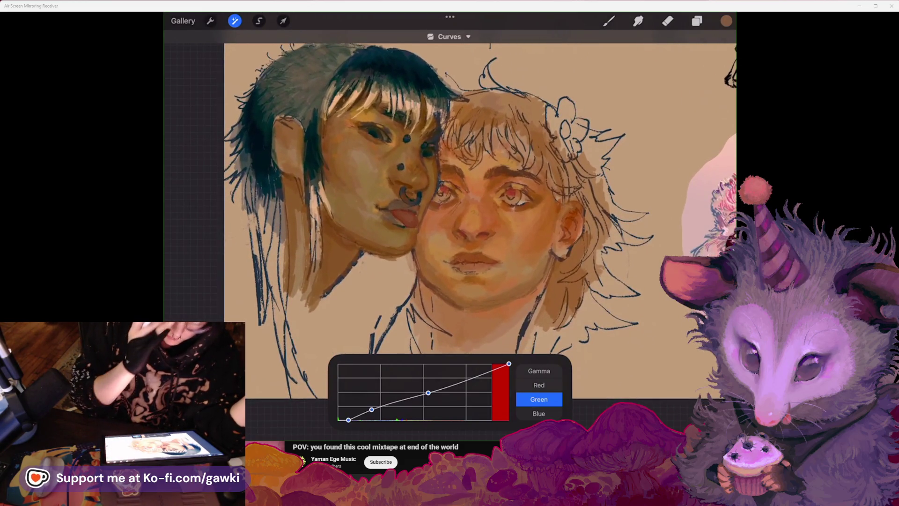
Step: Show the backup group and toggle Layer 5 on and off to compare before and after
click(697, 21)
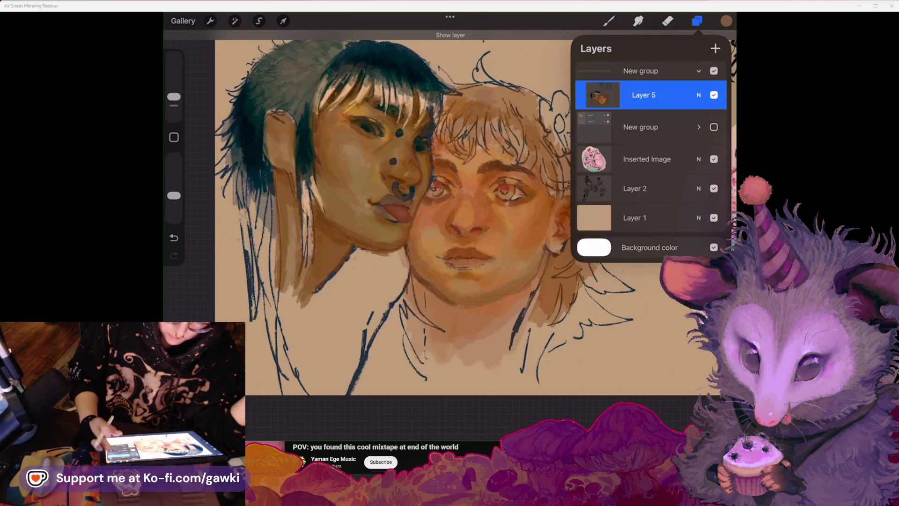
click(714, 127)
click(713, 94)
click(714, 95)
click(714, 95)
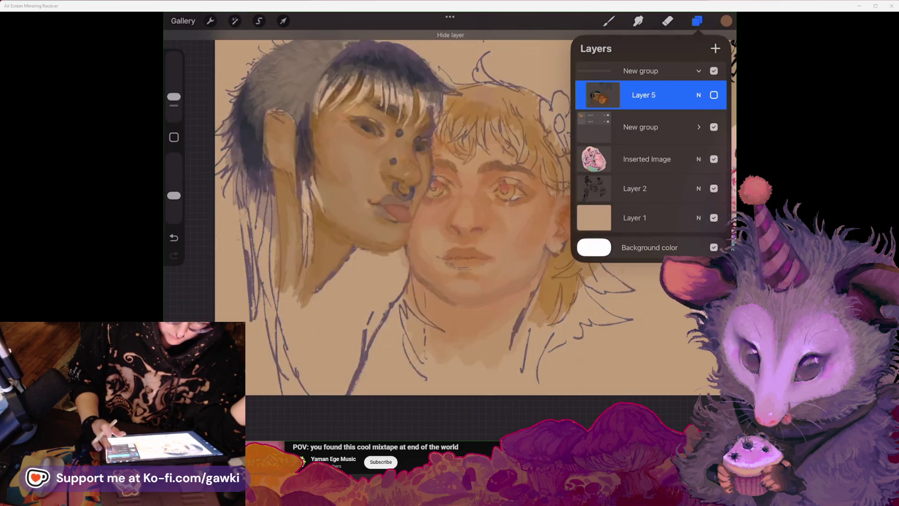
click(714, 95)
click(698, 94)
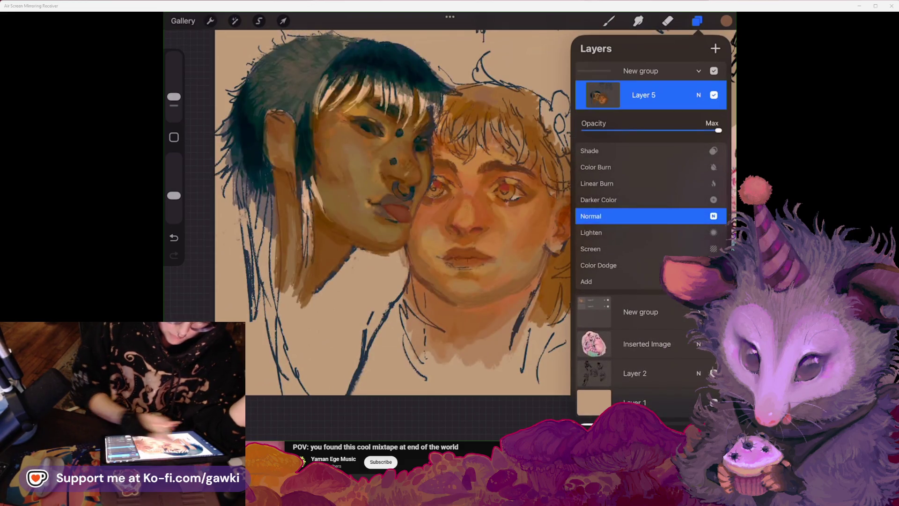
click(698, 94)
Step: Nudge the face tones' Hue to 51% with Hue, Saturation, Brightness and commit it
click(235, 21)
click(240, 67)
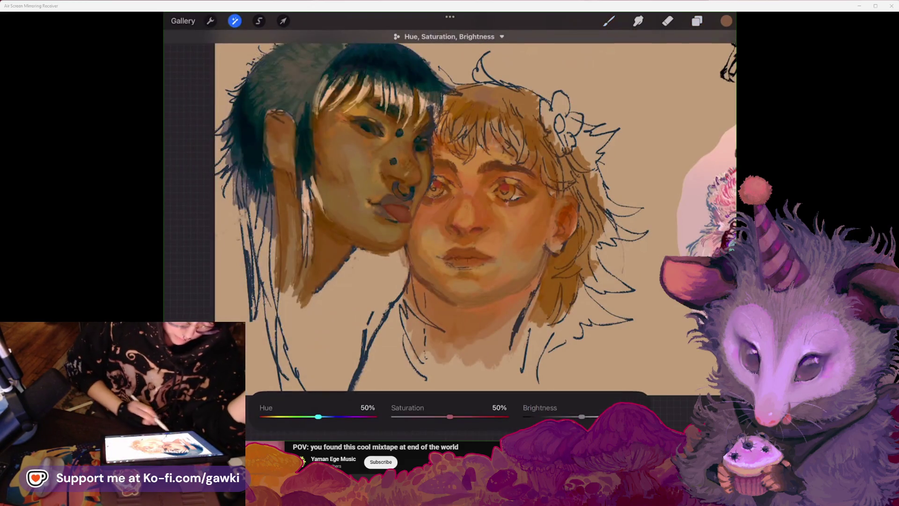
drag(318, 416, 320, 417)
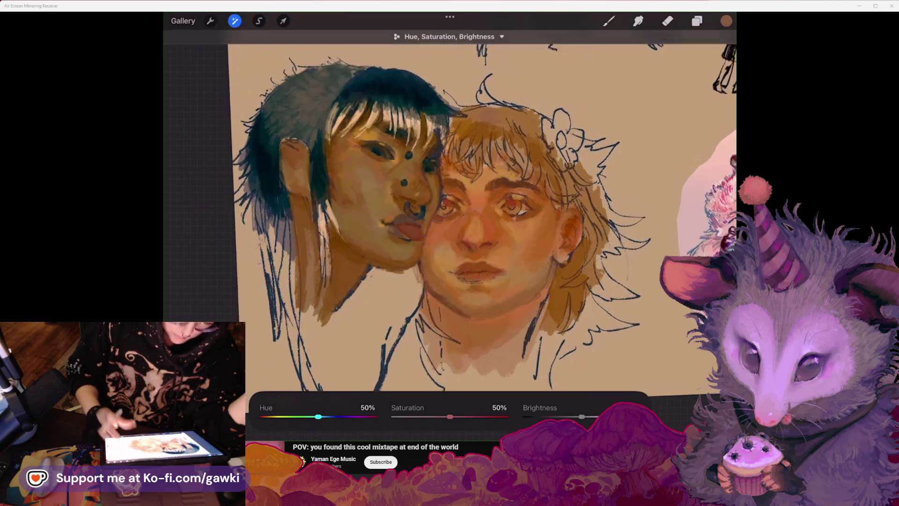
click(697, 20)
click(235, 21)
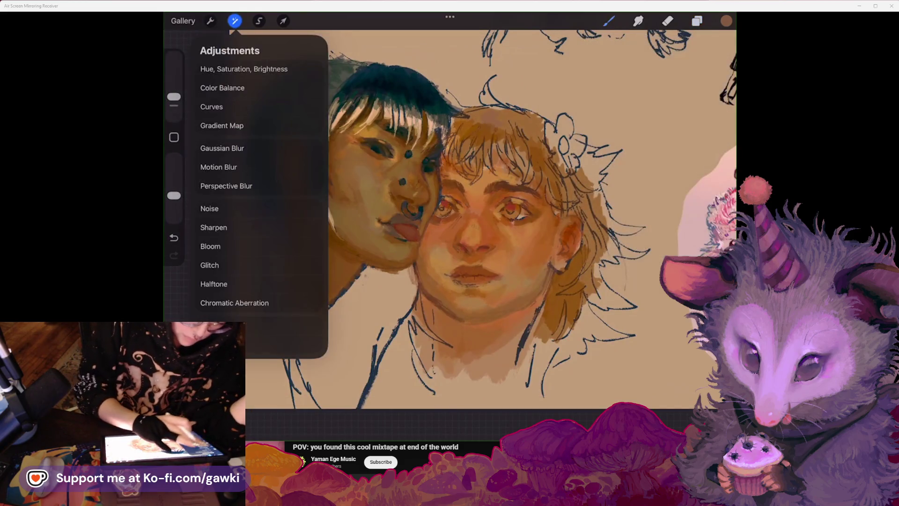
click(697, 20)
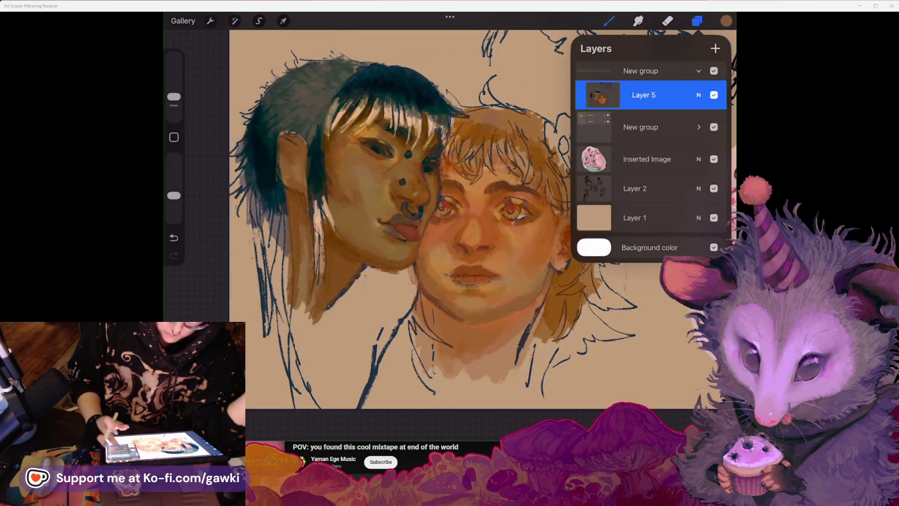
click(234, 20)
Step: Start a Curves adjustment and add three control points on the Green channel
click(206, 102)
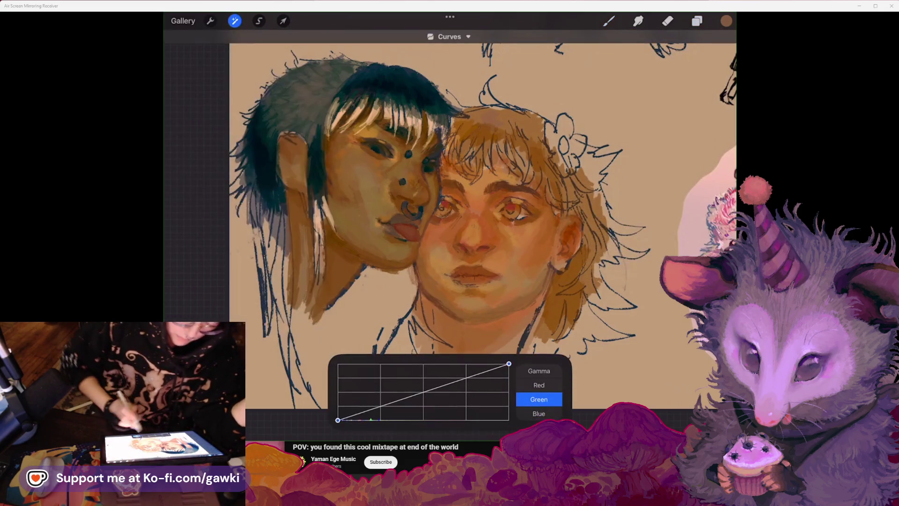
click(539, 370)
click(539, 414)
click(540, 385)
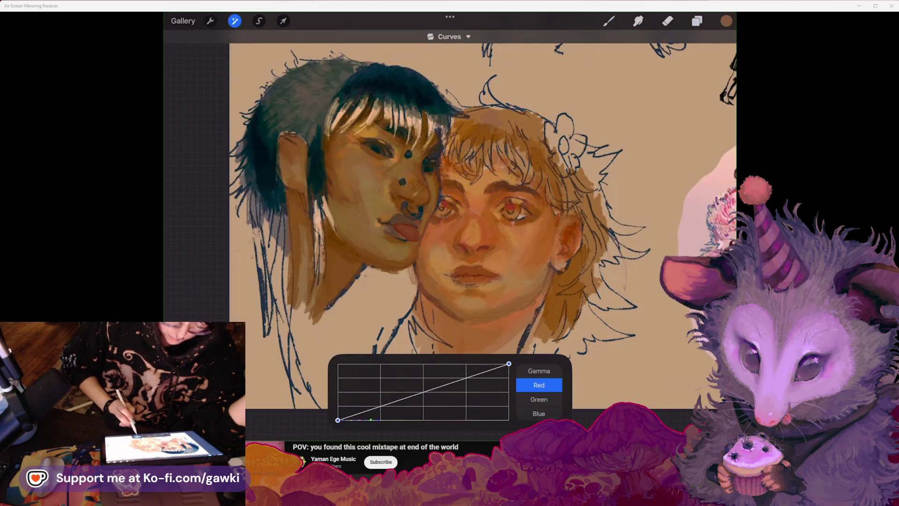
click(539, 399)
click(394, 400)
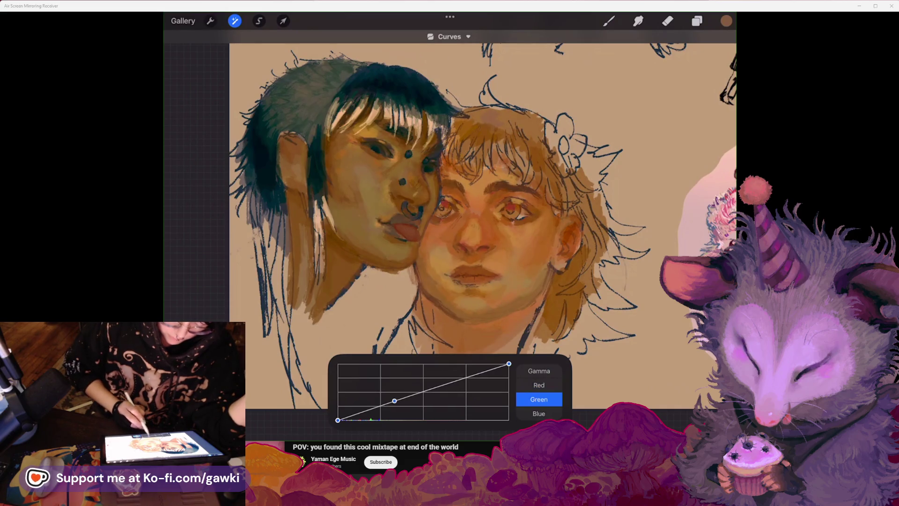
click(466, 376)
click(354, 413)
Step: Raise the low and middle Green points to warm the tones, and apply the curves
mouse_move(352, 415)
mouse_down()
mouse_move(397, 399)
mouse_move(385, 406)
mouse_up()
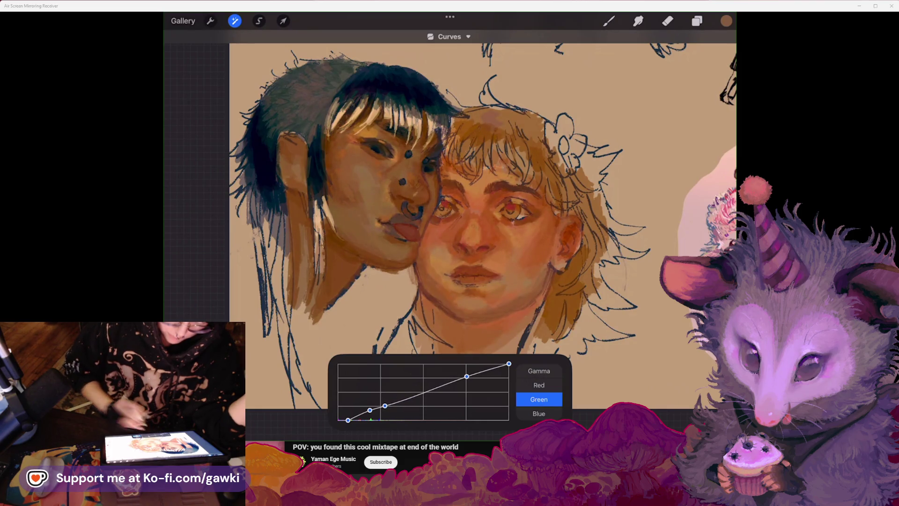
scroll(482, 225, left, 2)
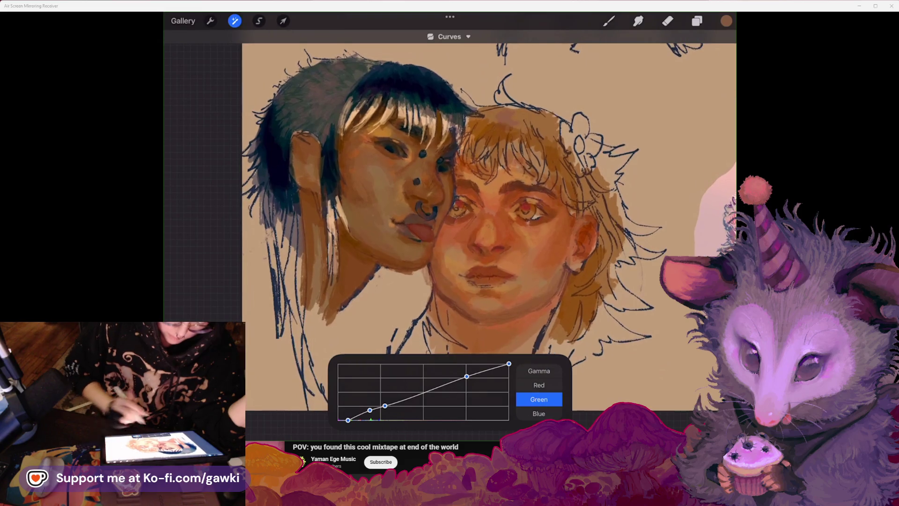
drag(427, 391, 427, 391)
scroll(487, 197, down, 2)
scroll(464, 215, up, 2)
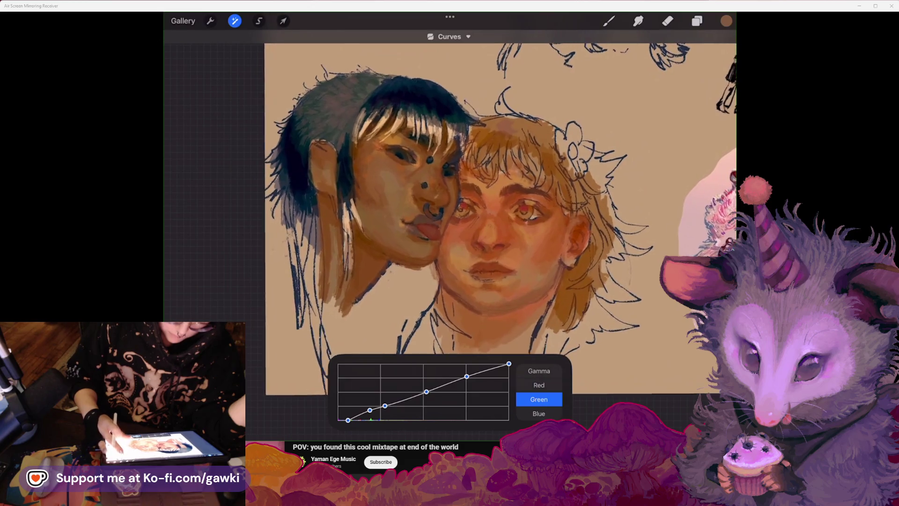
key(b)
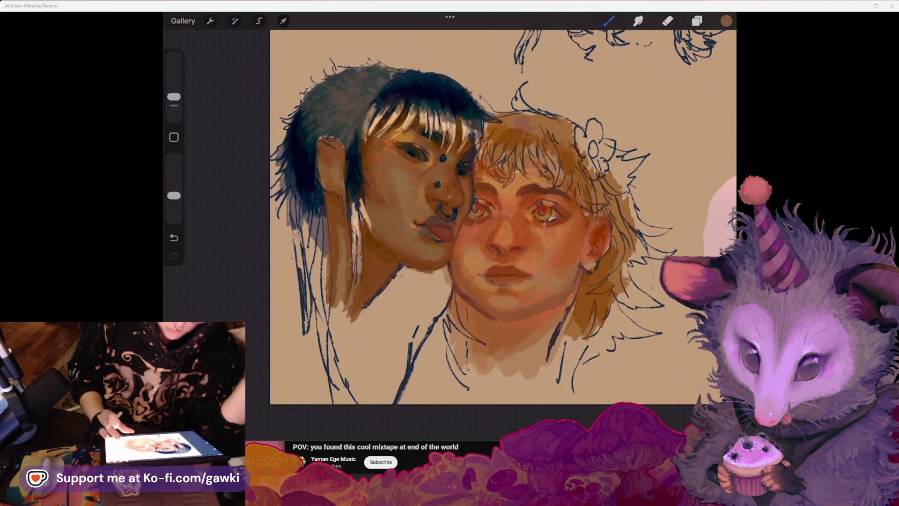
Step: Zoom into the dark-haired face and sample skin tones near and beside the ear
scroll(504, 235, up, 2)
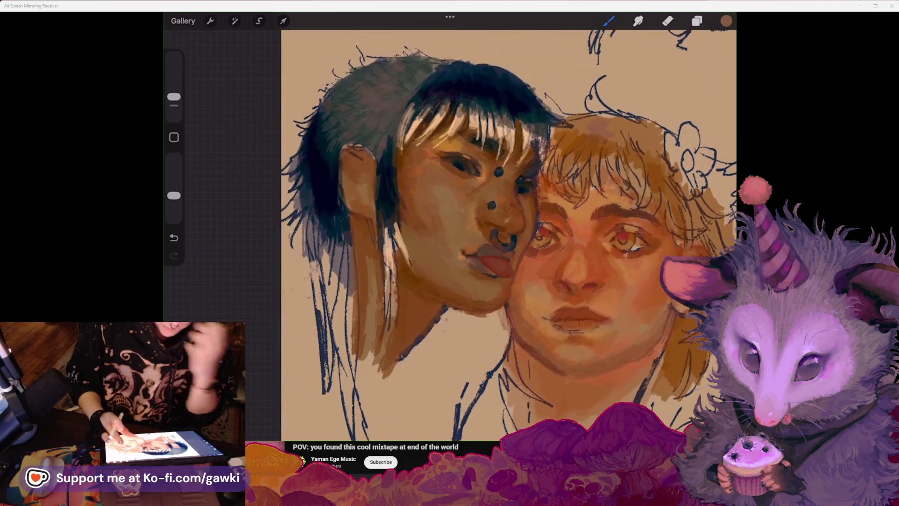
scroll(491, 234, down, 1)
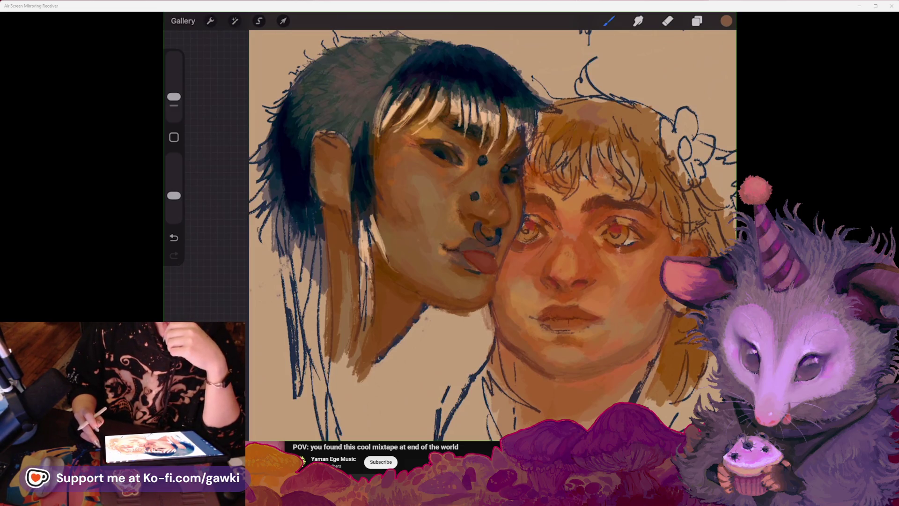
scroll(469, 188, up, 3)
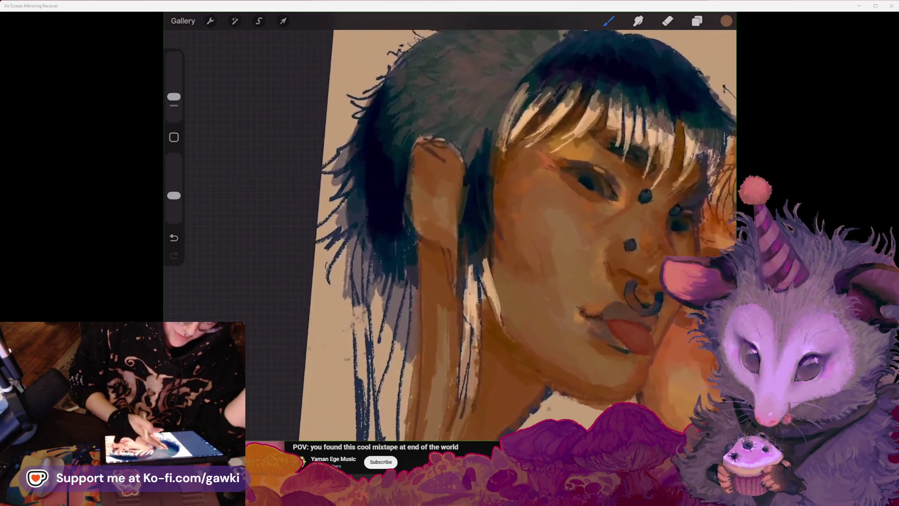
click(452, 149)
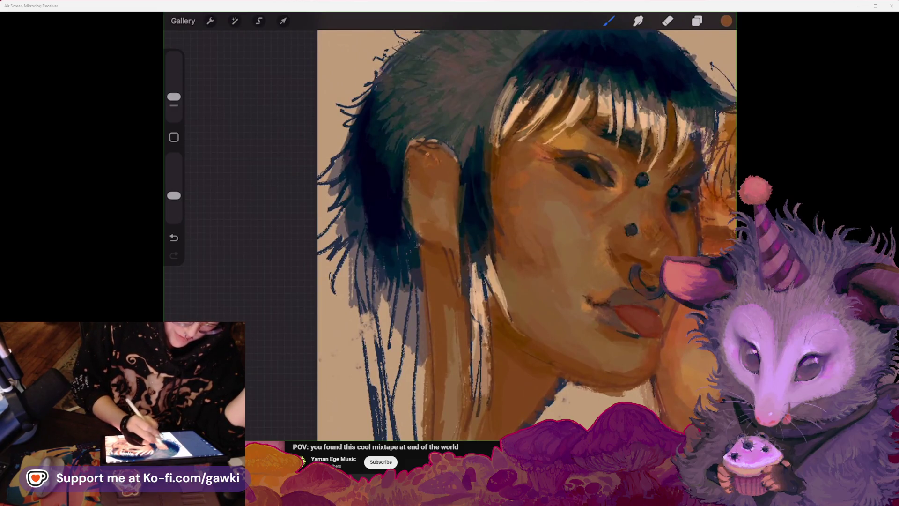
scroll(487, 225, up, 2)
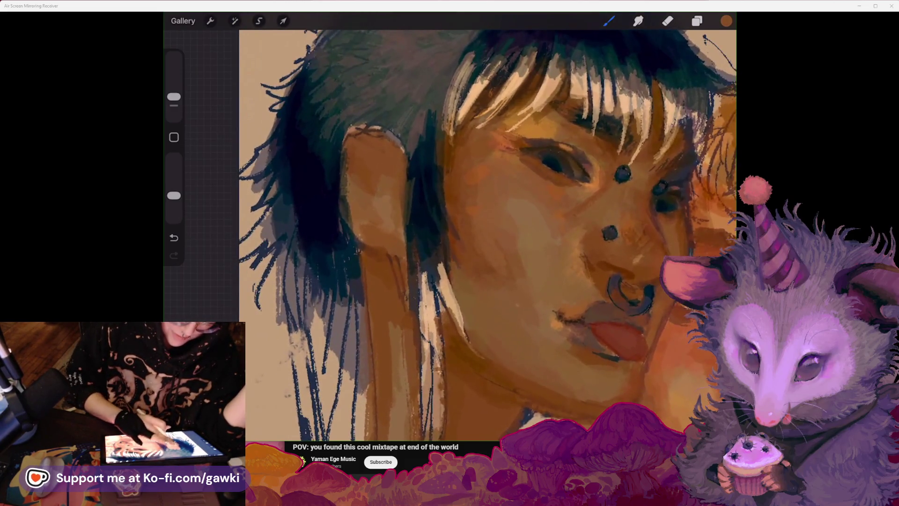
click(356, 180)
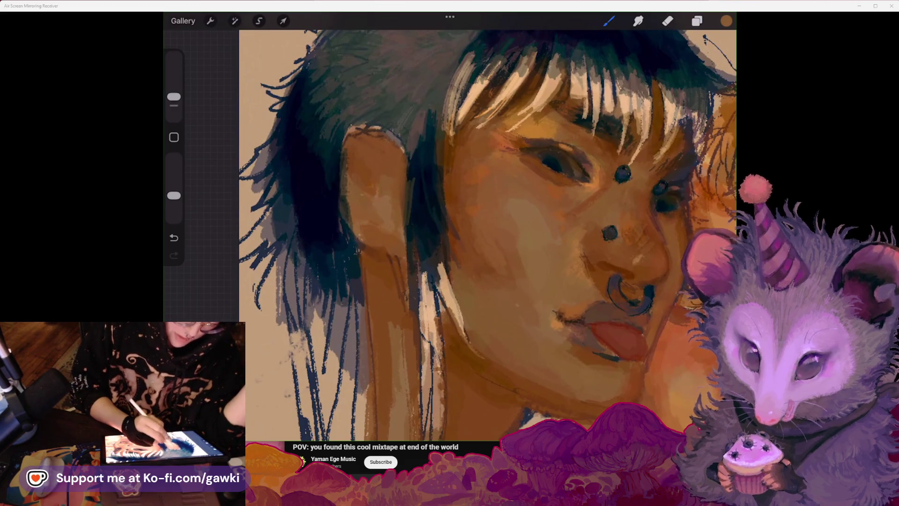
scroll(488, 234, down, 2)
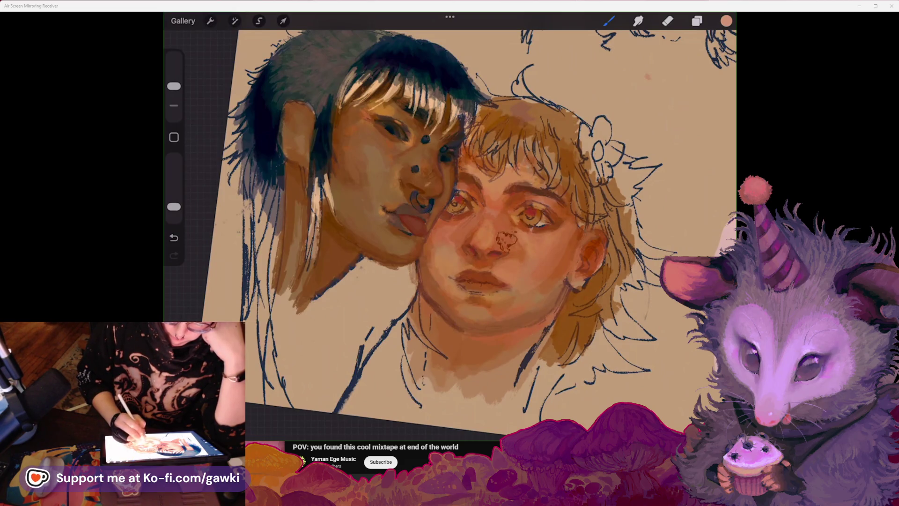
Step: Undo the brown blotch by the nose, then sample the blonde face's cheek tan and blush
key(ctrl+z)
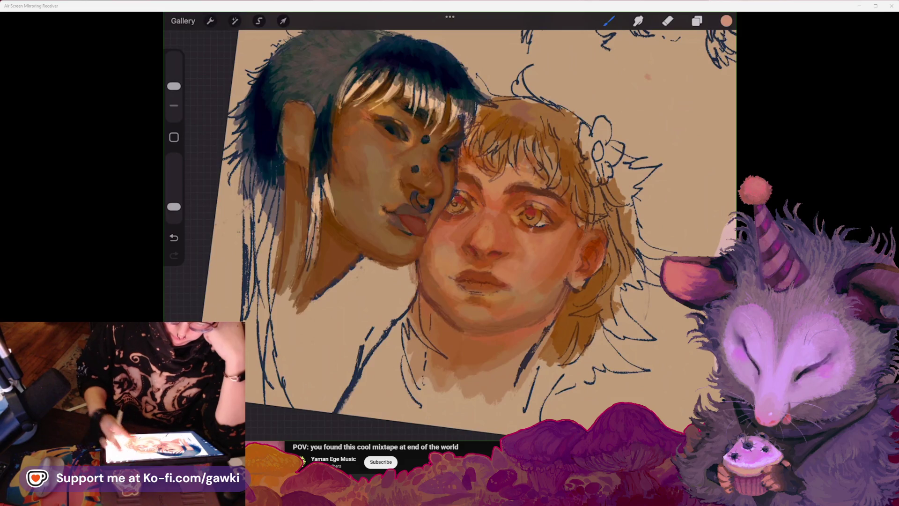
scroll(464, 220, down, 3)
scroll(464, 221, up, 3)
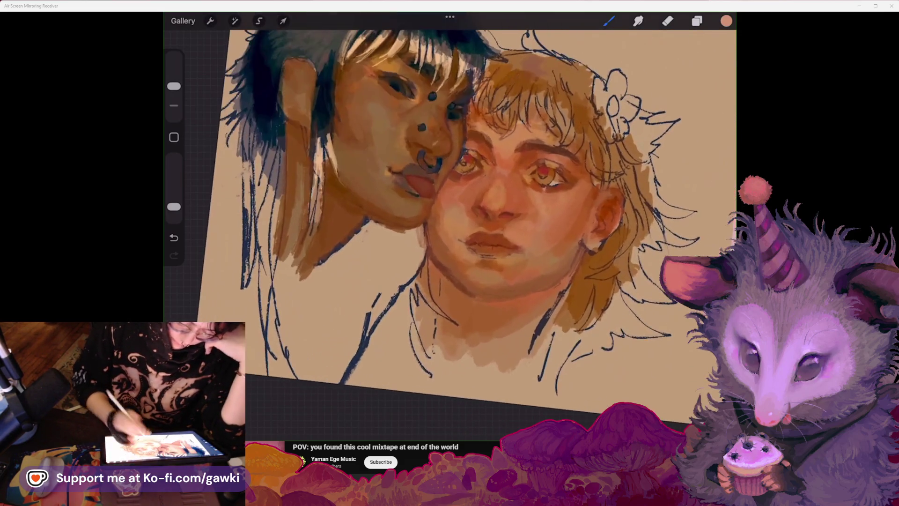
scroll(459, 232, down, 2)
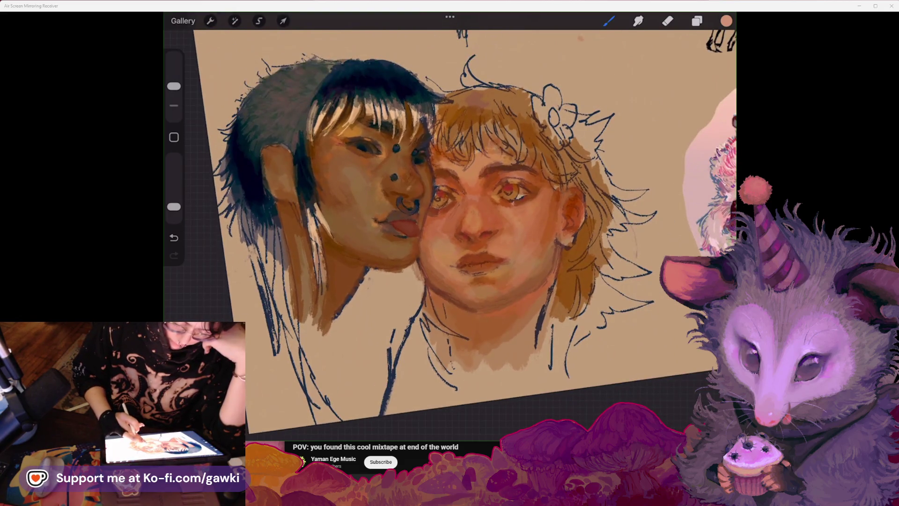
click(534, 250)
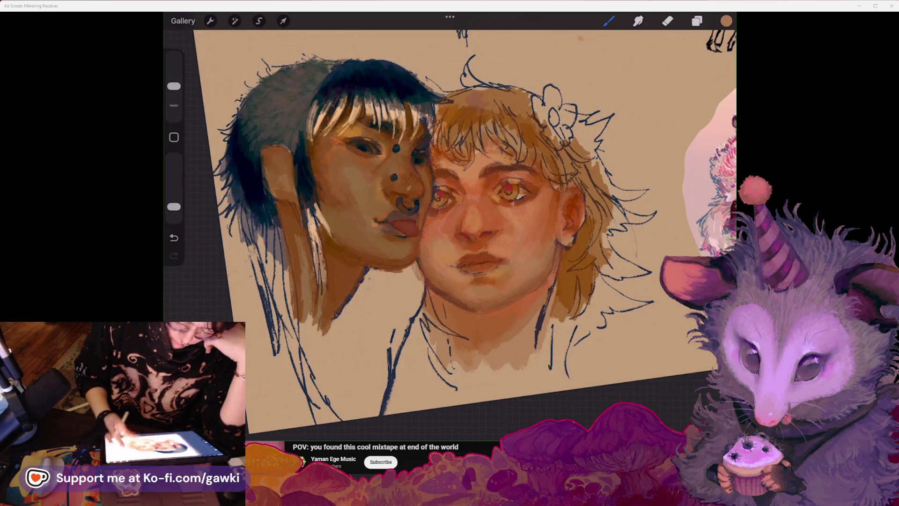
scroll(464, 225, down, 1)
scroll(460, 211, up, 2)
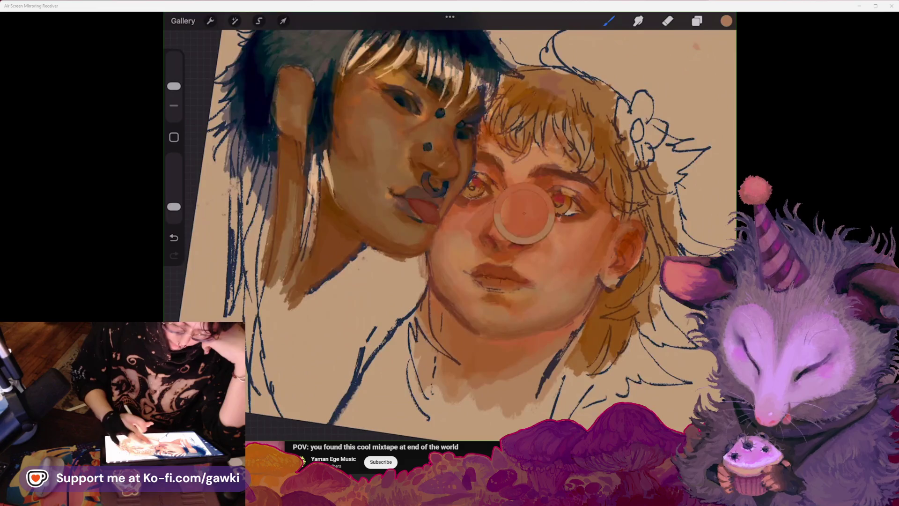
drag(517, 208, 462, 214)
Step: Sample a colour from the right face's eye and pick a lighter orange paint
scroll(461, 214, up, 2)
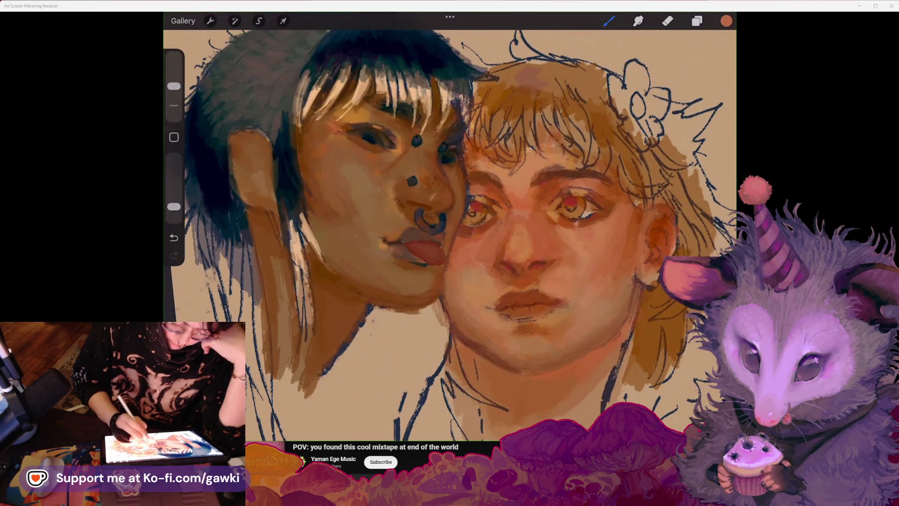
scroll(461, 224, down, 1)
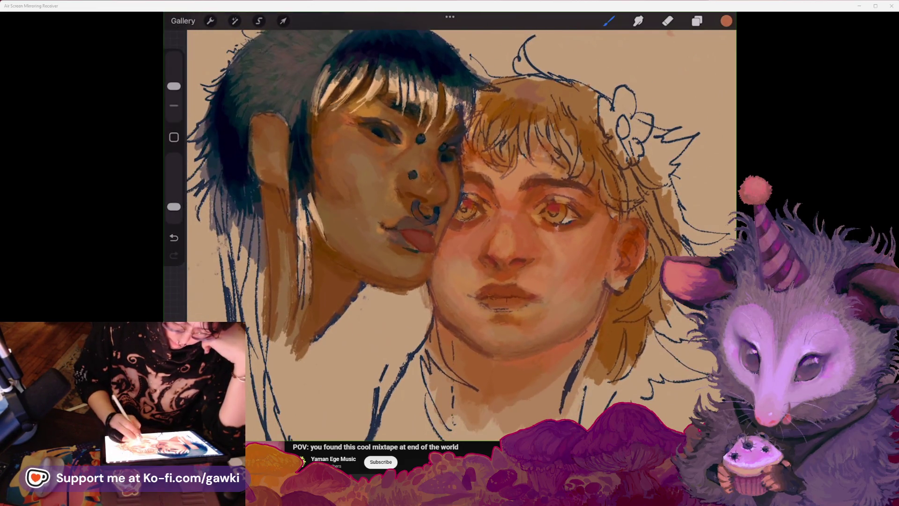
scroll(462, 225, down, 1)
drag(558, 240, 566, 221)
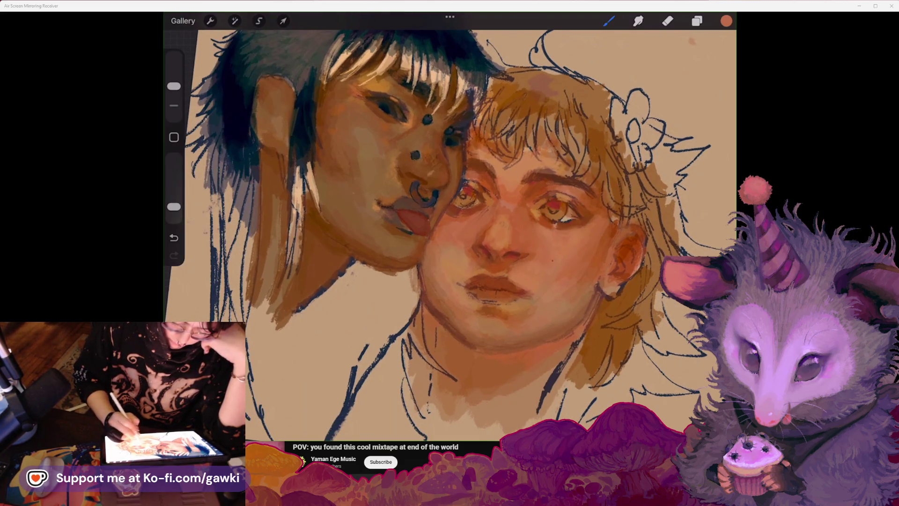
scroll(461, 225, up, 1)
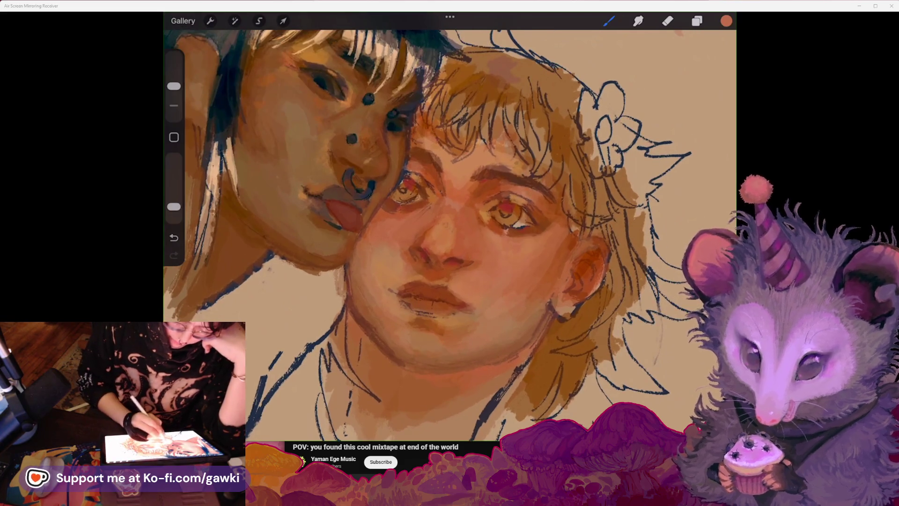
scroll(450, 225, left, 3)
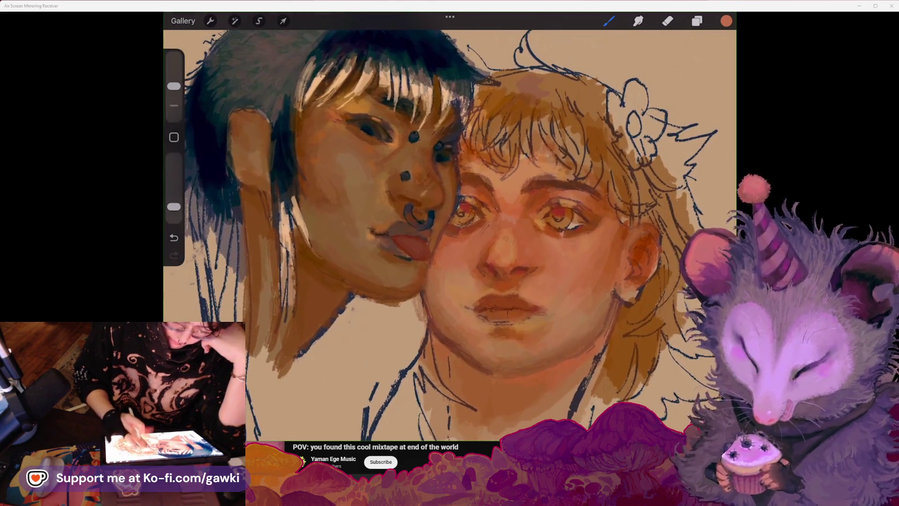
click(524, 160)
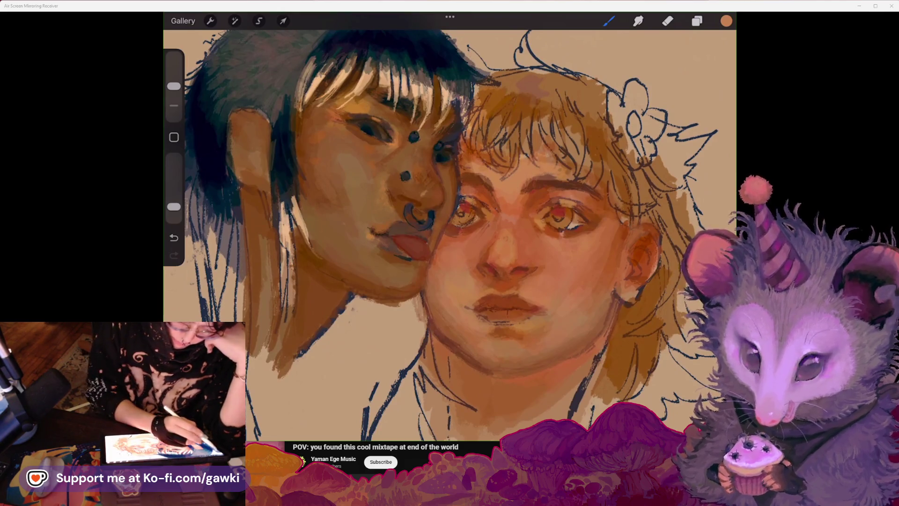
Step: Shrink the brush slightly, paint the right eye's inner corner, and open the colour picker
drag(174, 86, 174, 91)
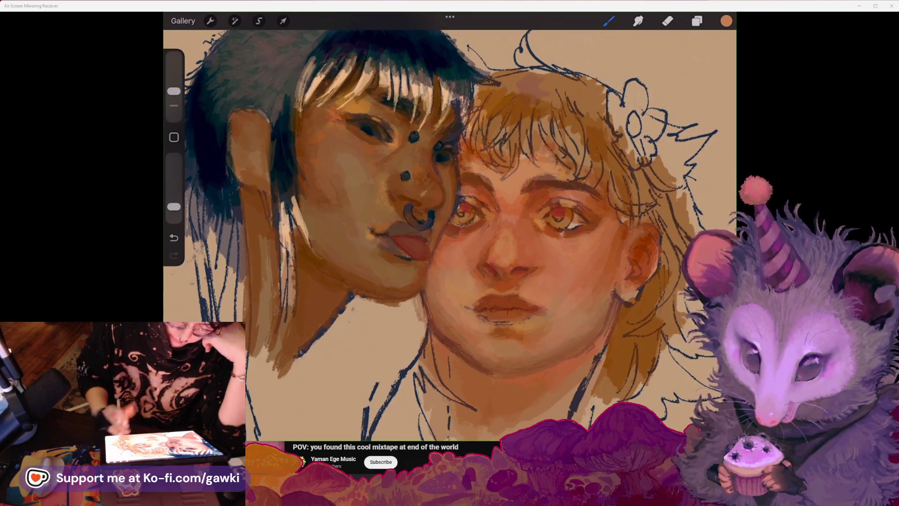
scroll(449, 225, up, 2)
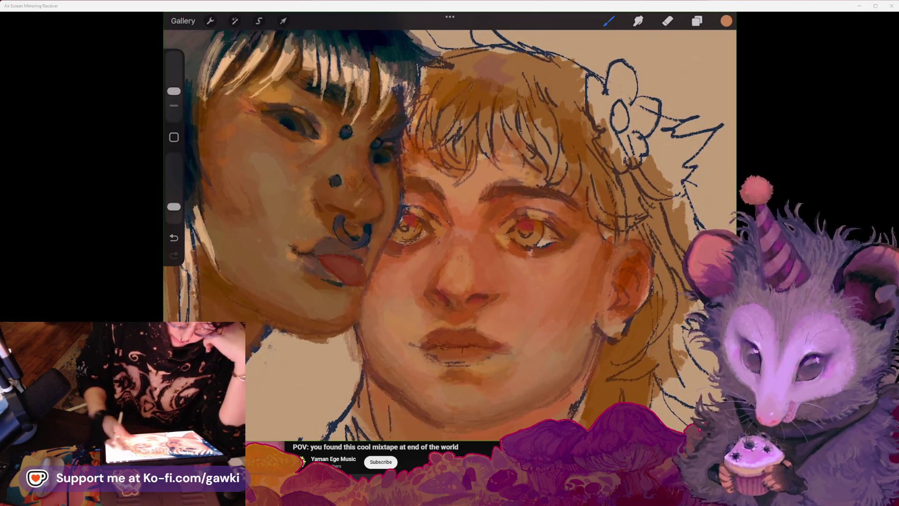
scroll(450, 225, down, 3)
scroll(450, 225, up, 3)
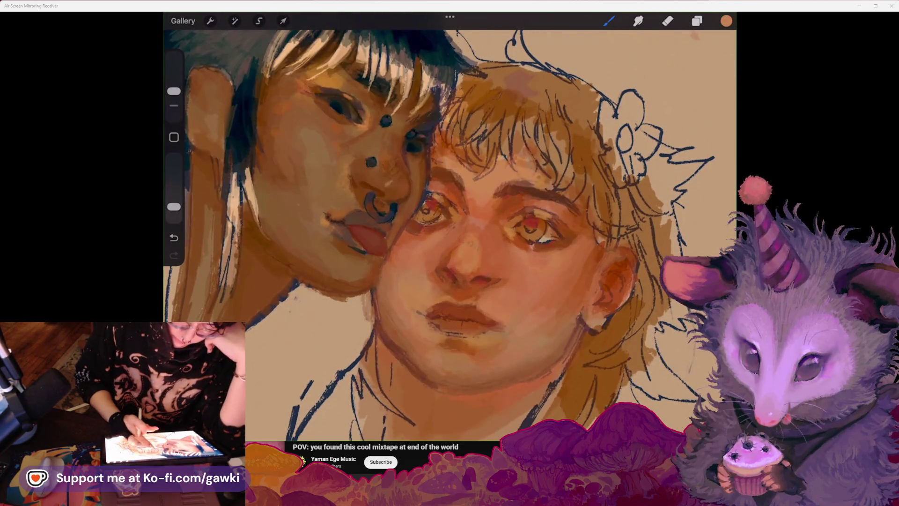
scroll(449, 225, up, 2)
drag(494, 233, 506, 240)
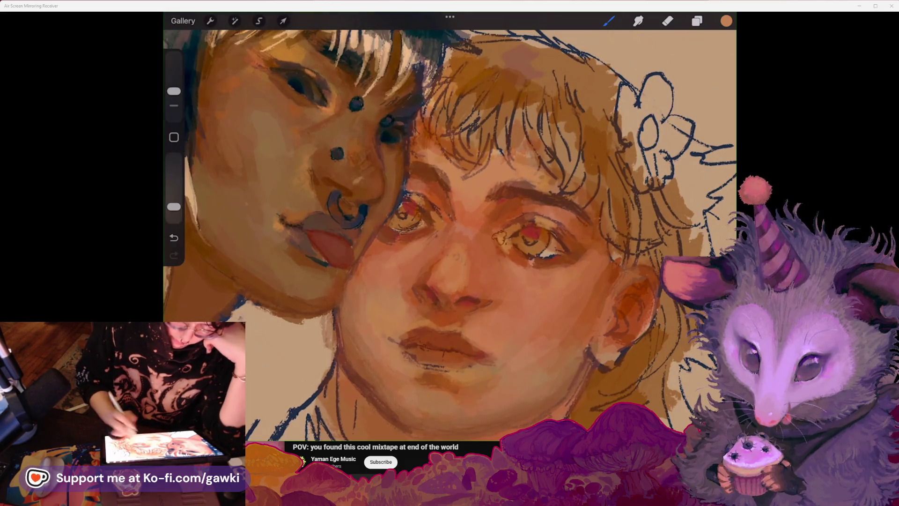
click(727, 21)
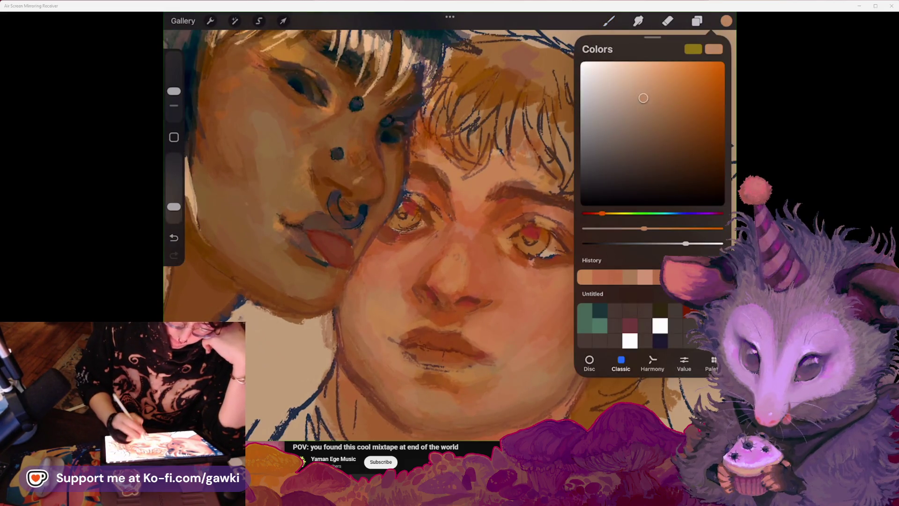
Step: Close the colour picker and sample the brow's dark red-brown, then a lighter hair brown
click(727, 21)
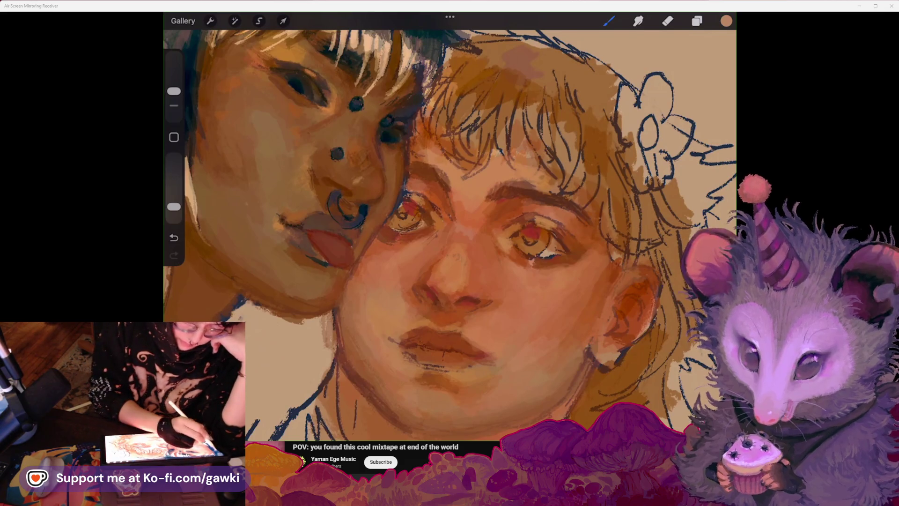
scroll(450, 225, up, 2)
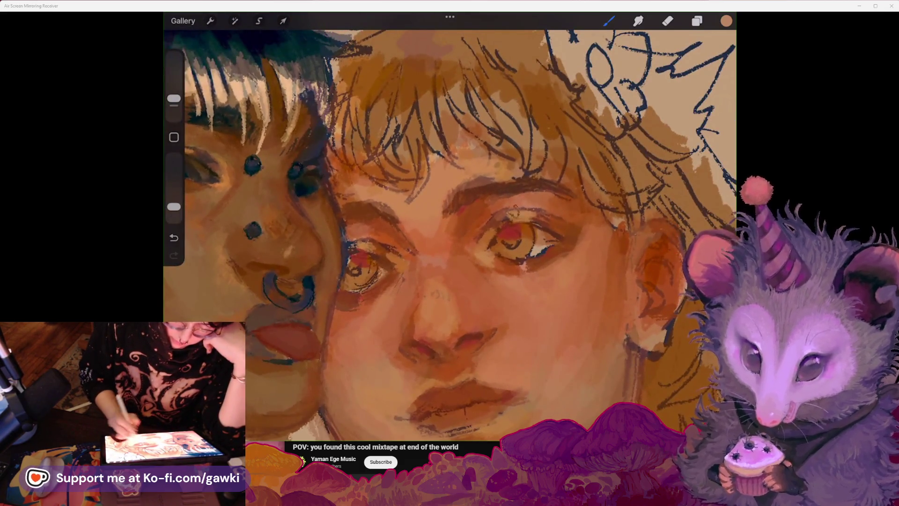
scroll(450, 225, down, 3)
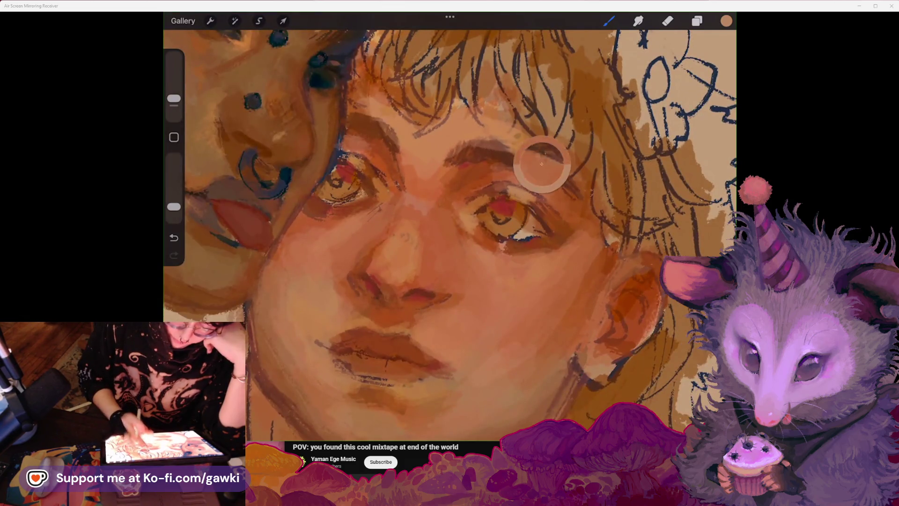
click(542, 164)
scroll(450, 225, up, 2)
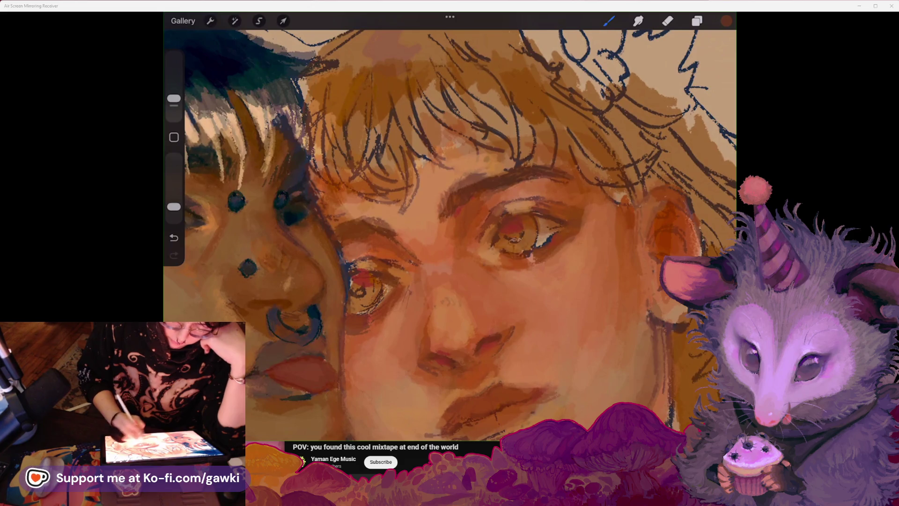
scroll(450, 225, up, 1)
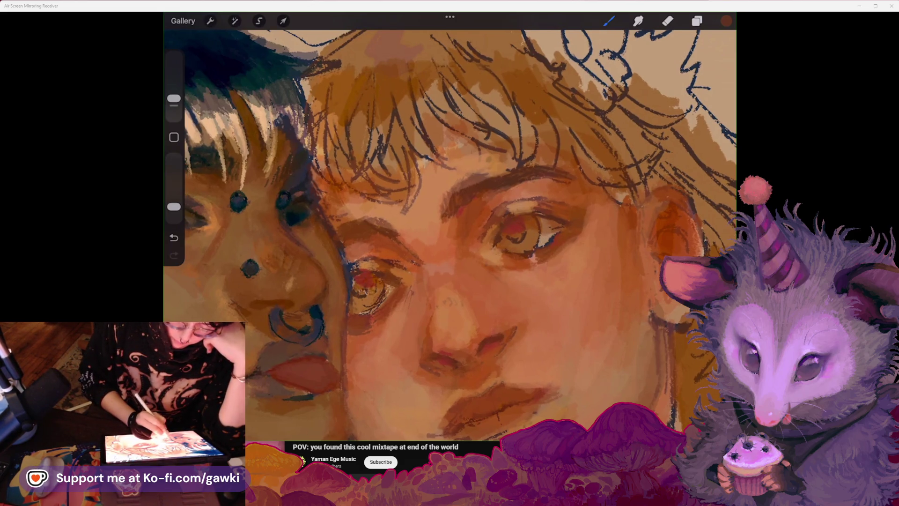
scroll(449, 225, down, 3)
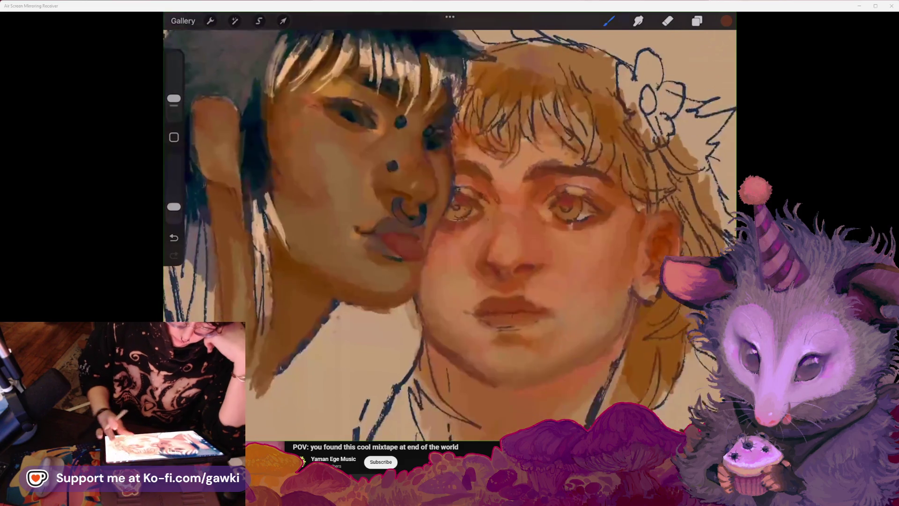
scroll(450, 225, up, 3)
scroll(450, 224, right, 2)
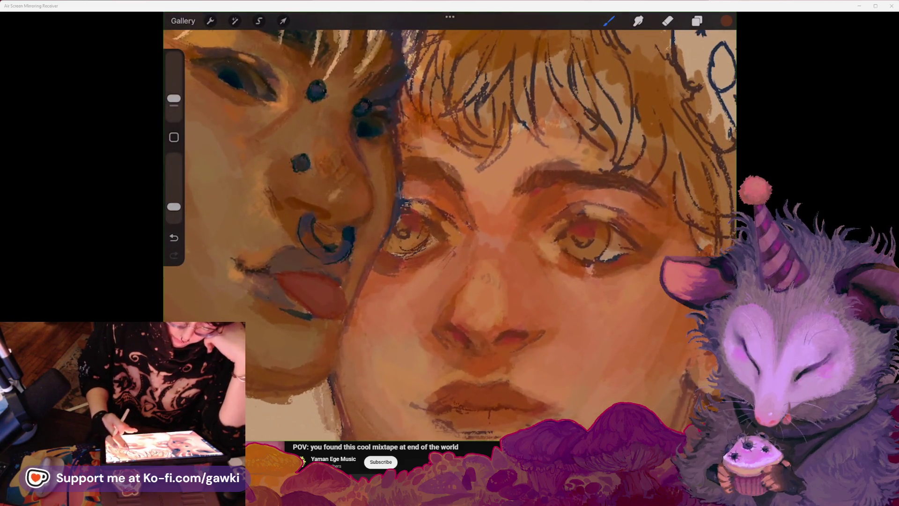
click(568, 143)
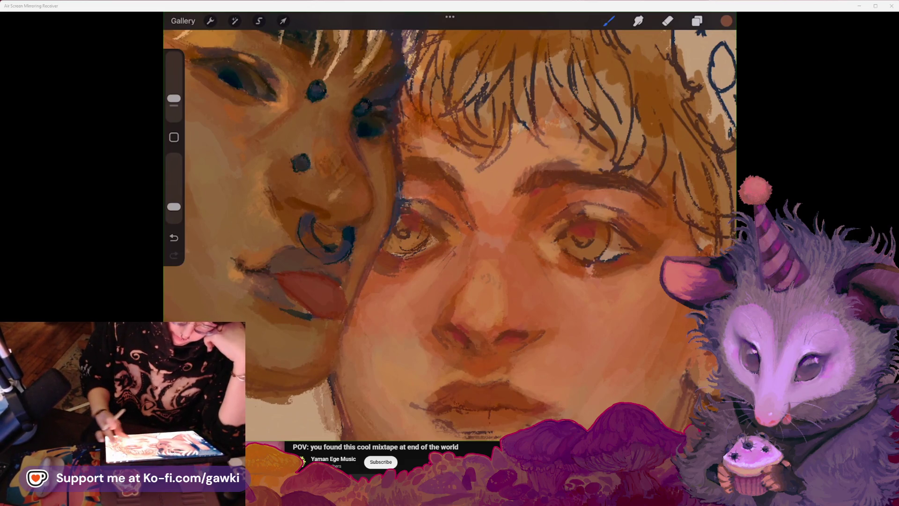
Step: Sample a lighter orange skin tone and add a small stroke beside the right eye
scroll(450, 225, down, 3)
scroll(449, 224, up, 2)
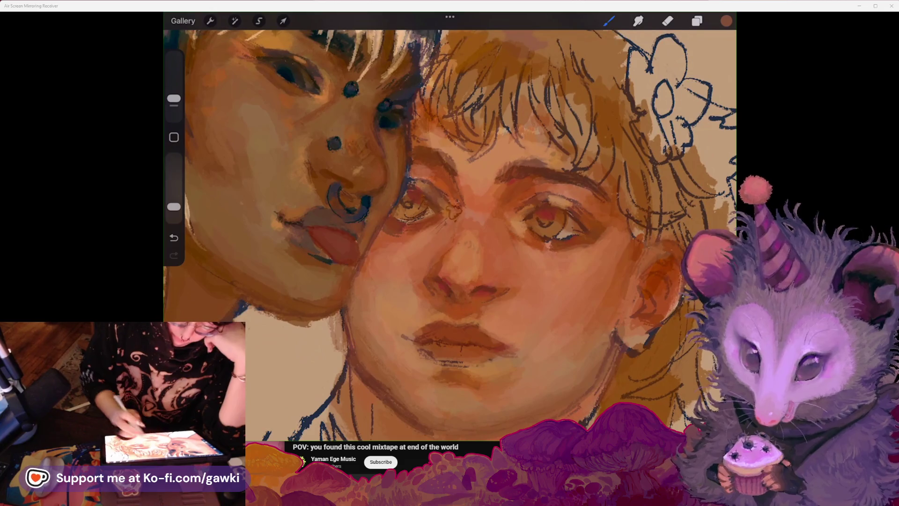
scroll(450, 225, down, 1)
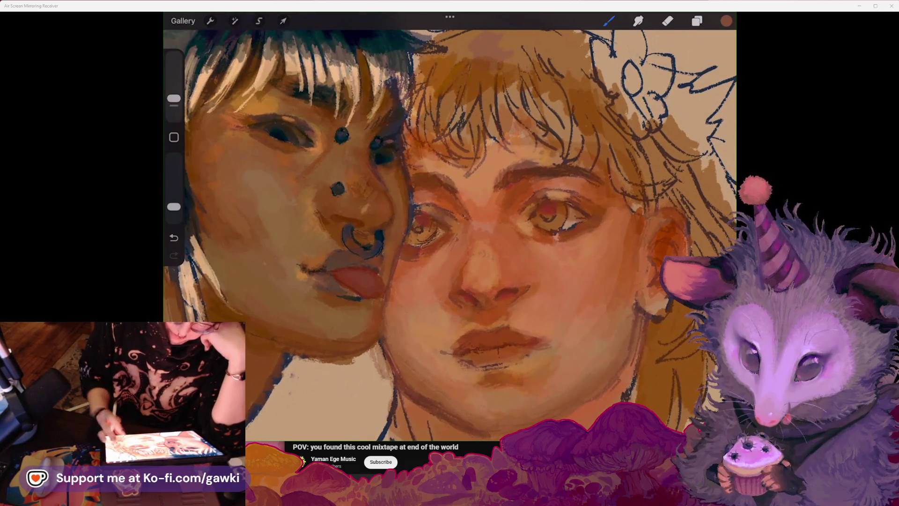
scroll(450, 225, down, 2)
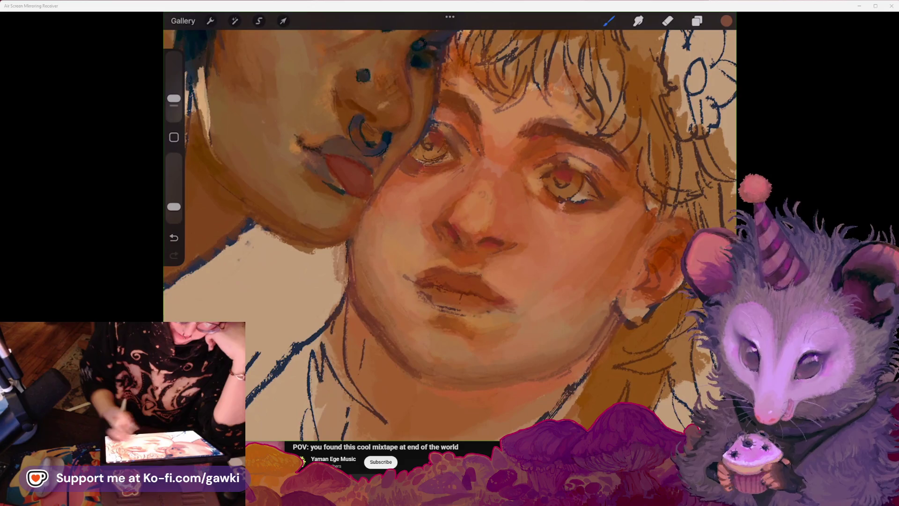
scroll(450, 225, down, 3)
scroll(449, 225, up, 1)
scroll(450, 224, up, 2)
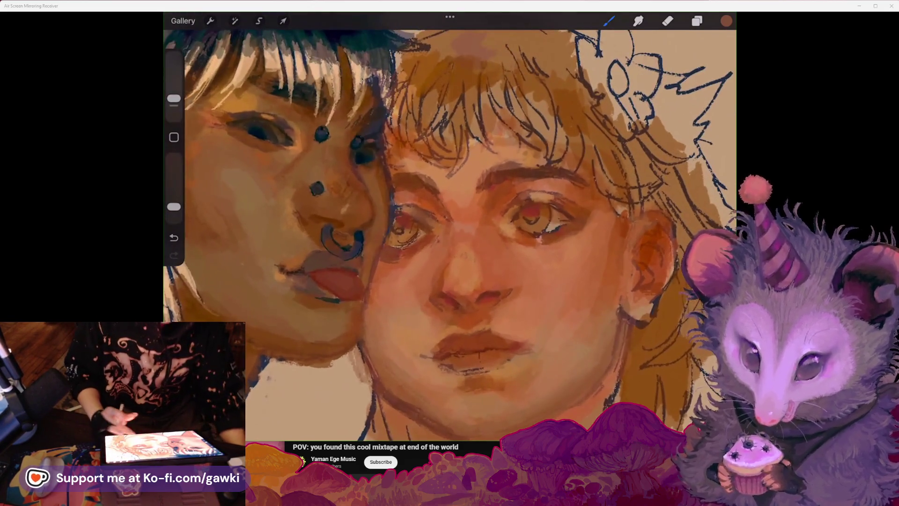
click(576, 238)
drag(592, 221, 597, 227)
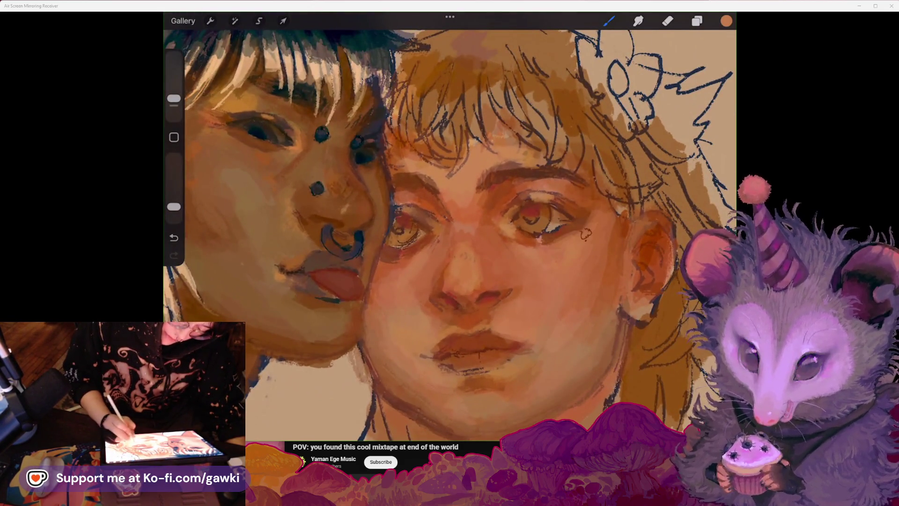
Step: Eyedrop a darker orange near the eye, the cheek by the ear, and the forehead skin
scroll(450, 225, down, 2)
scroll(450, 225, up, 3)
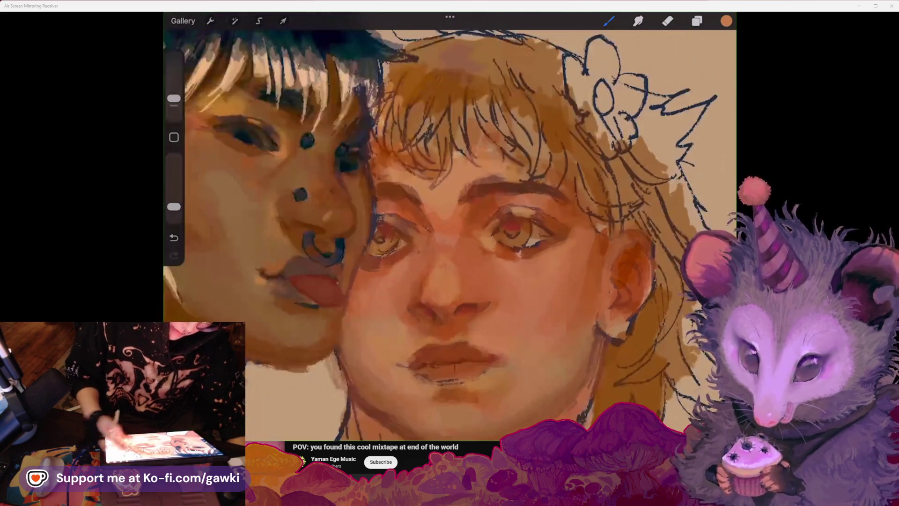
scroll(450, 225, down, 3)
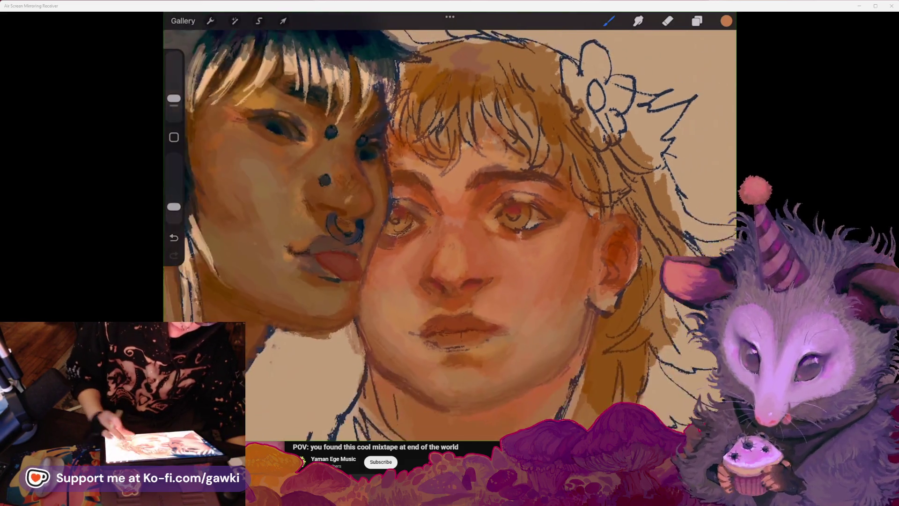
scroll(450, 224, up, 2)
click(569, 227)
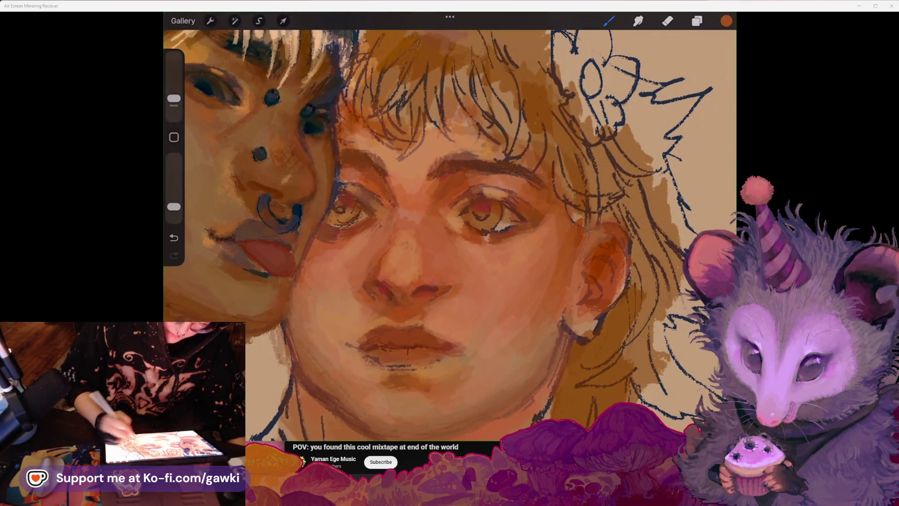
scroll(450, 225, down, 3)
scroll(450, 225, up, 2)
click(566, 208)
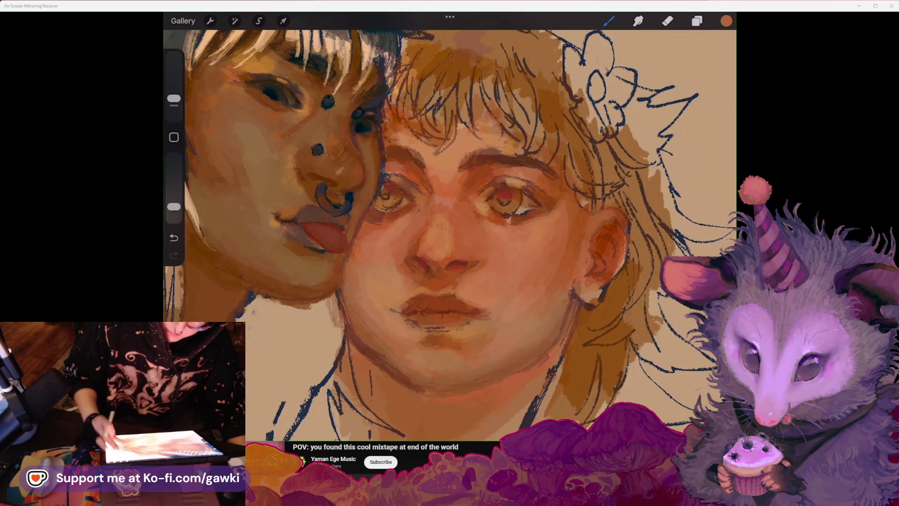
scroll(450, 225, down, 3)
scroll(449, 225, up, 3)
click(591, 208)
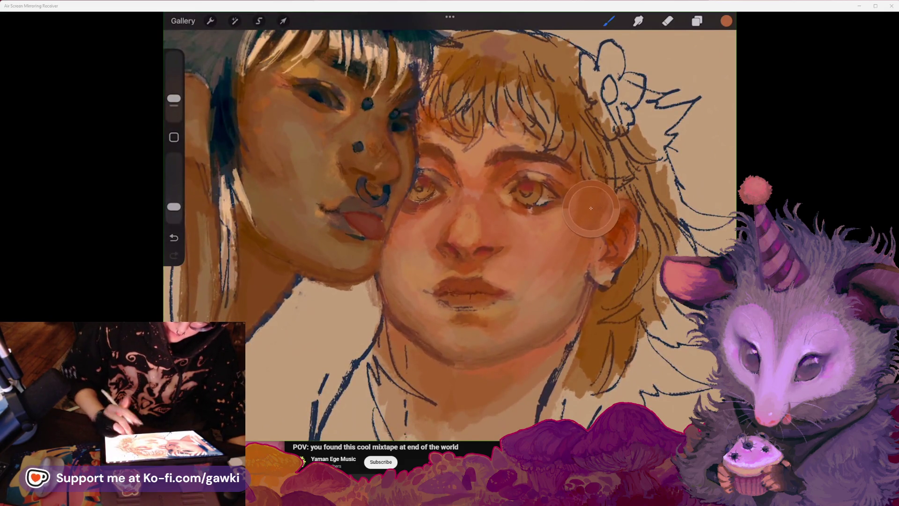
click(507, 160)
Step: Paint a lighter skin tone down the nose bridge, then undo that stroke
scroll(449, 225, up, 2)
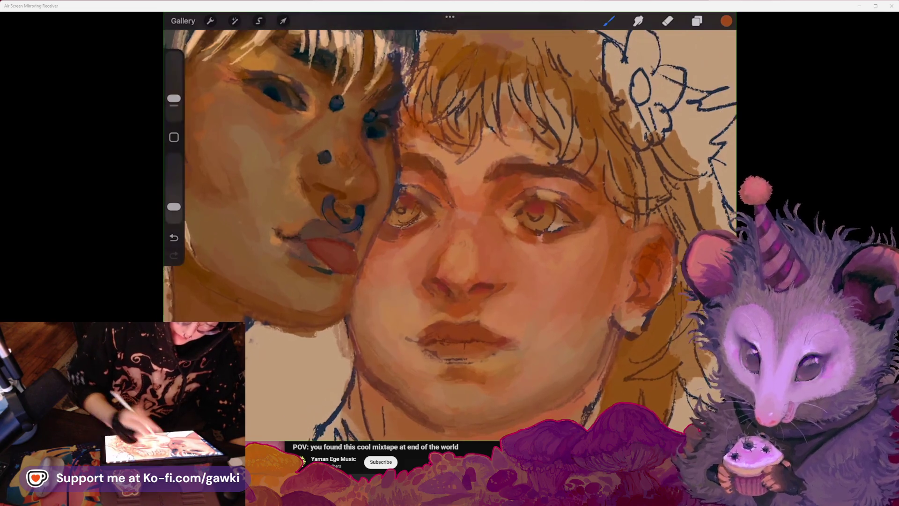
scroll(450, 225, down, 2)
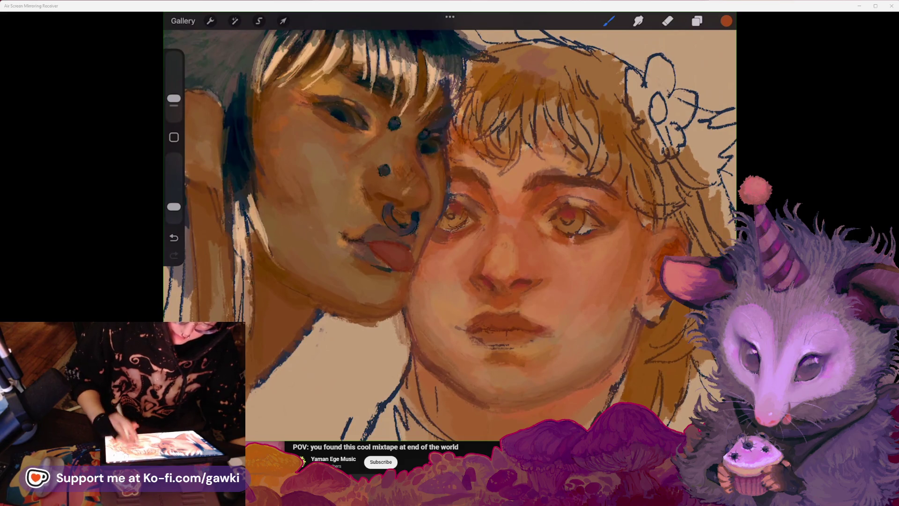
scroll(450, 225, up, 1)
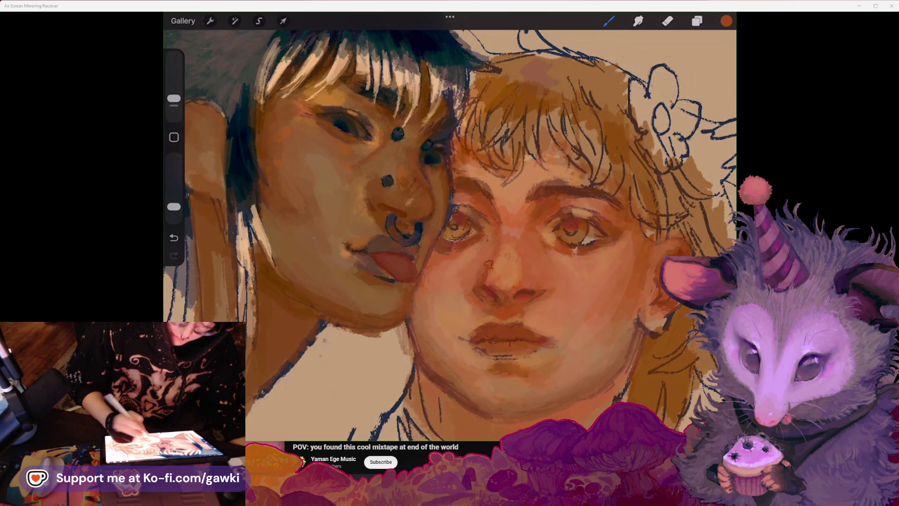
scroll(450, 225, down, 3)
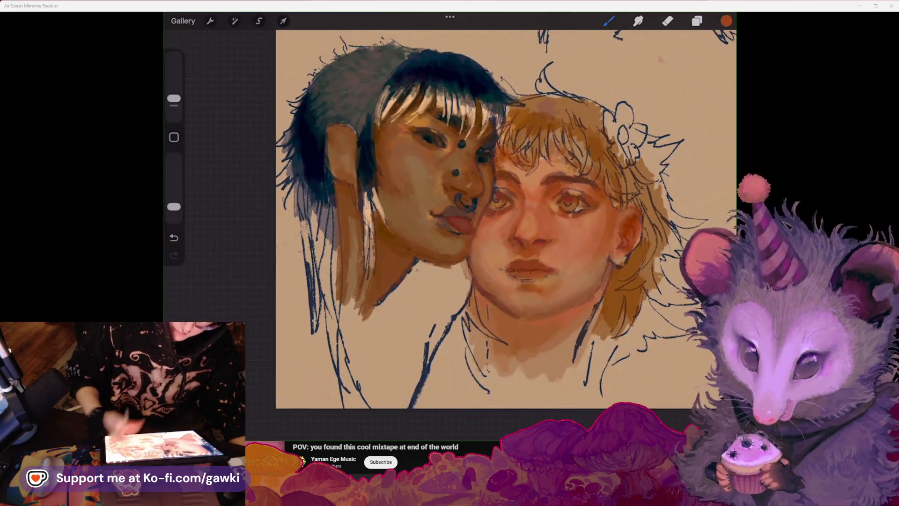
scroll(449, 225, up, 4)
drag(469, 197, 492, 234)
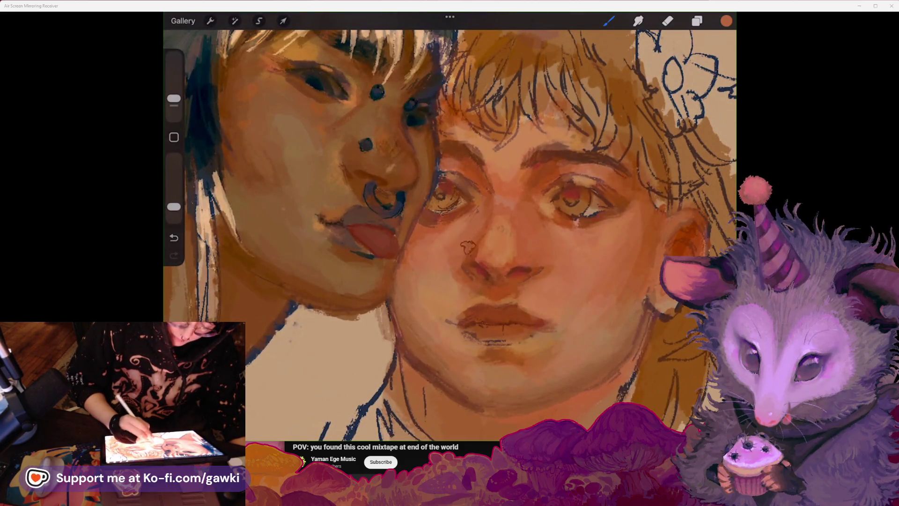
scroll(450, 225, up, 2)
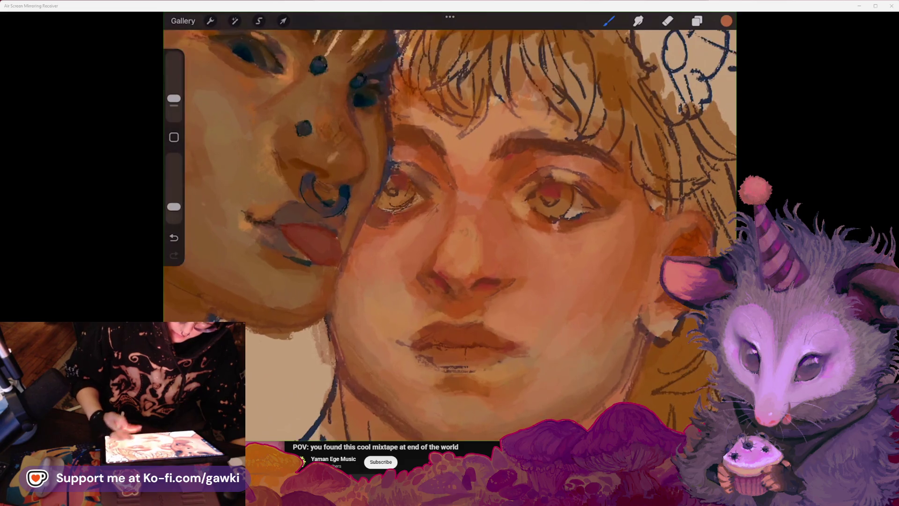
key(ctrl+z)
Step: Choose a pinkish-red, discard a test stroke, and paint a darker pink touch at the nostril
click(727, 20)
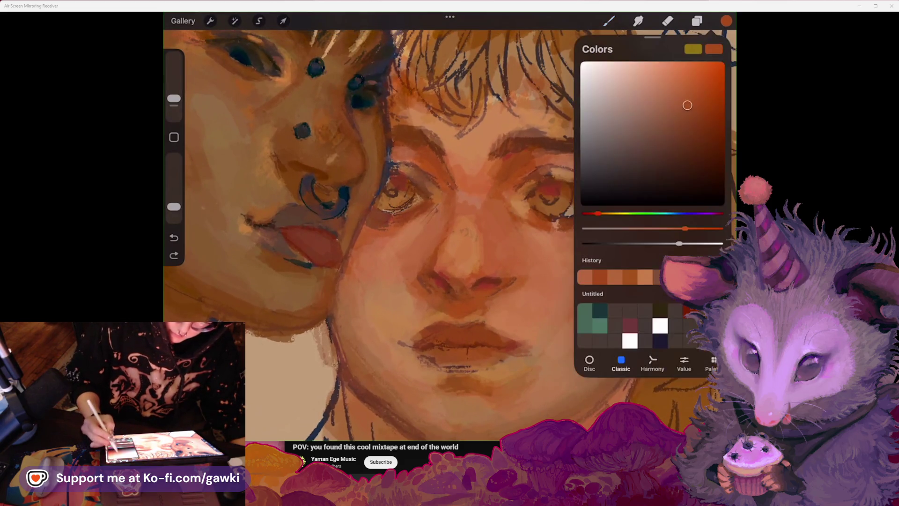
click(649, 87)
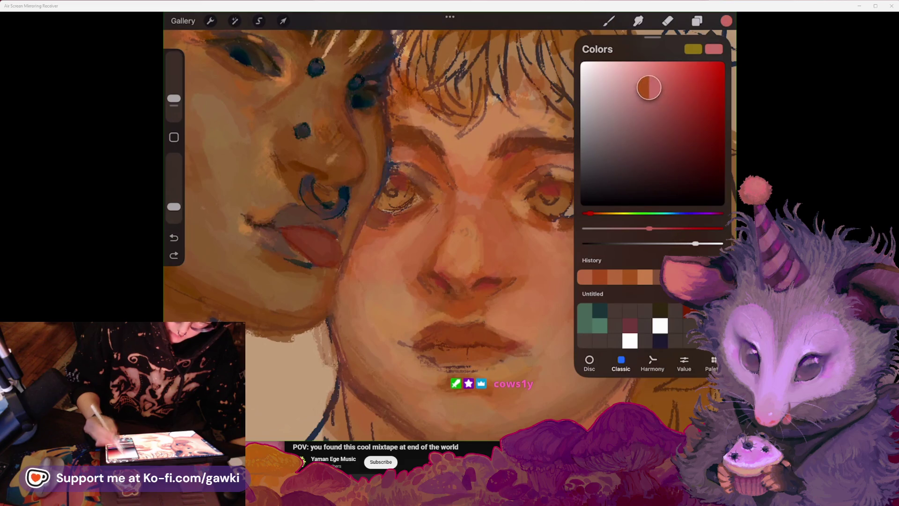
drag(436, 239, 429, 262)
key(ctrl+z)
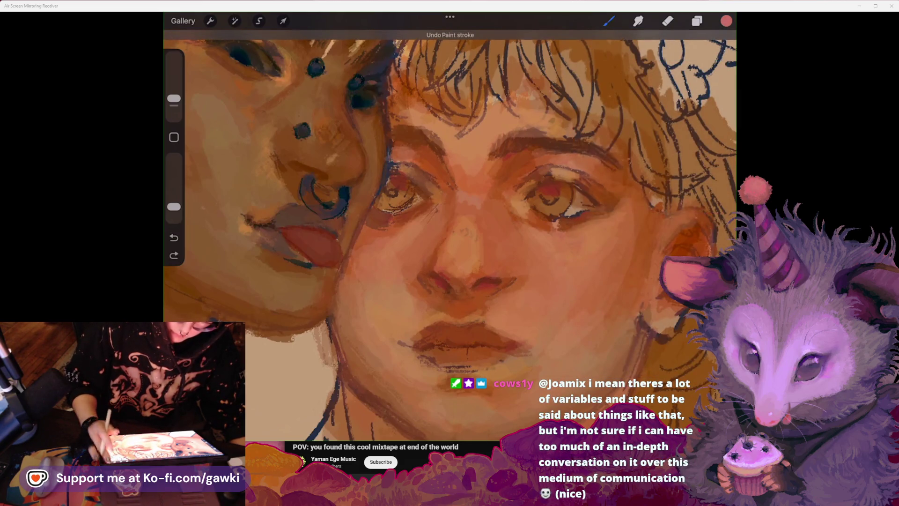
click(726, 21)
click(651, 92)
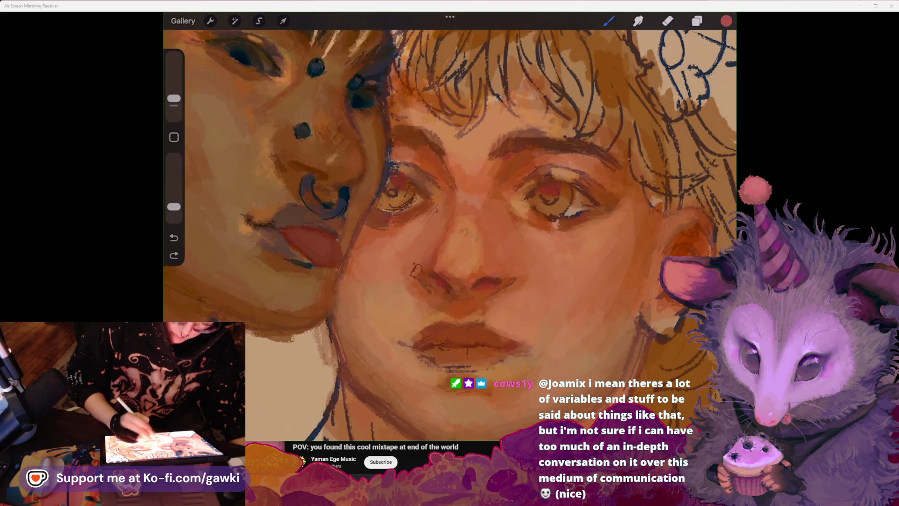
drag(433, 266, 446, 275)
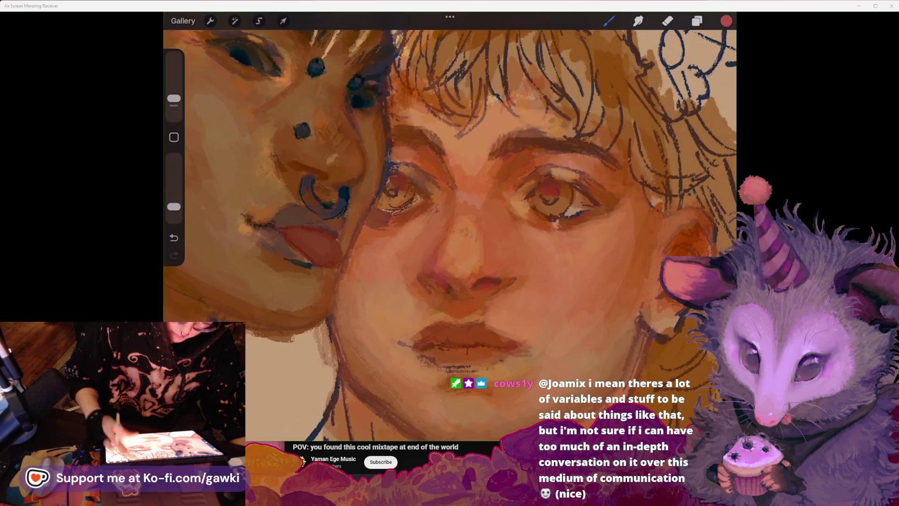
Step: Undo the last two paint strokes on the left face
scroll(450, 234, down, 5)
scroll(449, 234, up, 5)
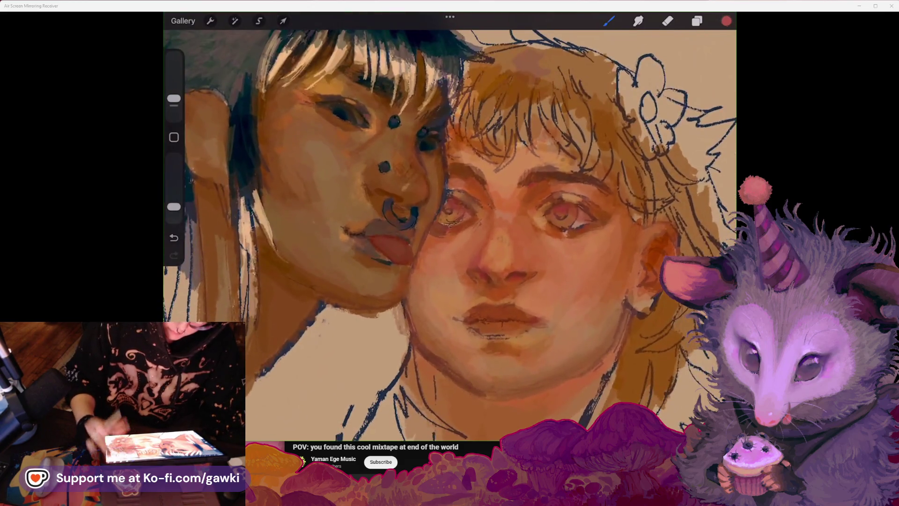
click(727, 21)
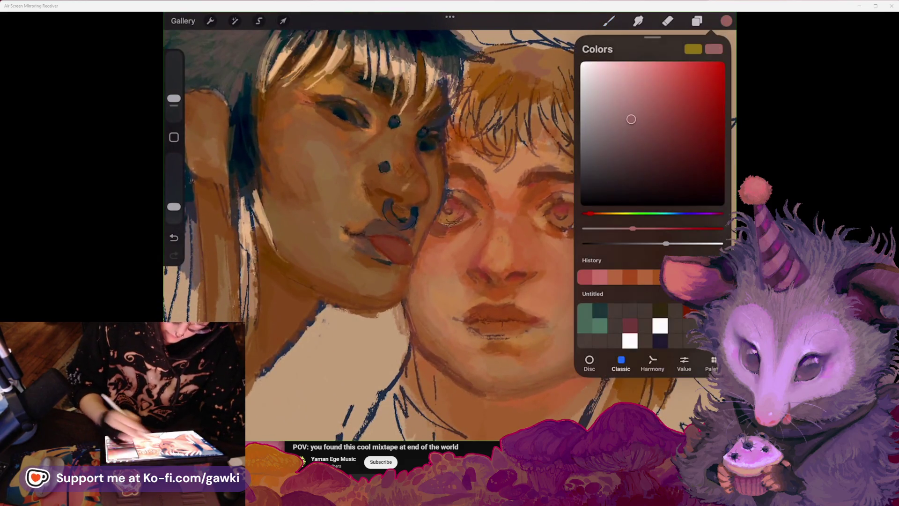
click(608, 20)
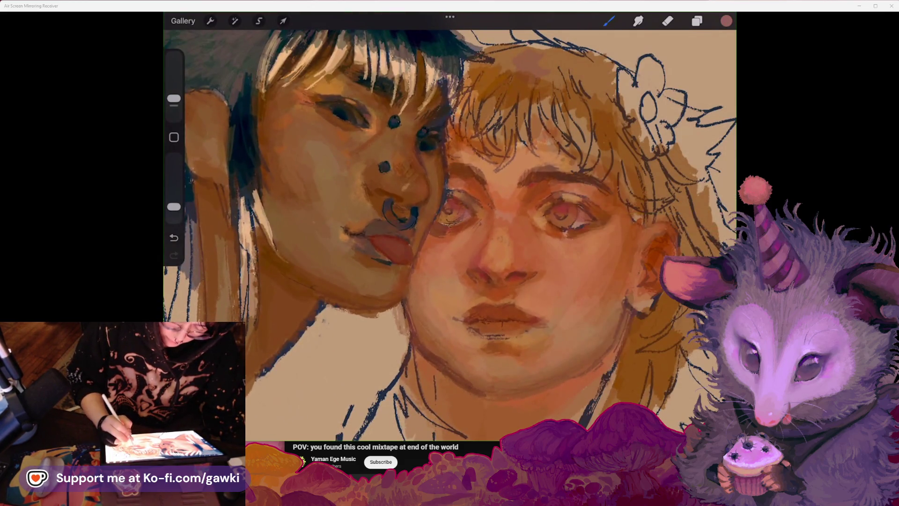
scroll(450, 225, down, 5)
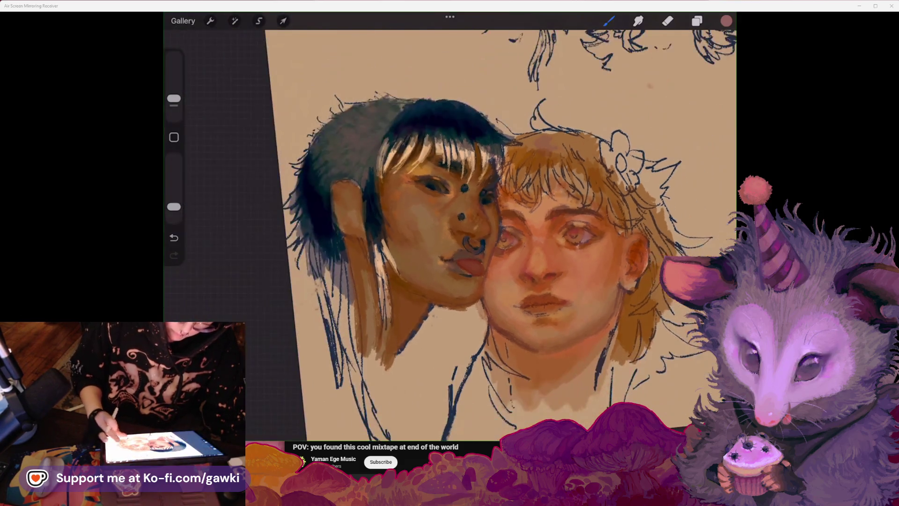
scroll(450, 225, up, 4)
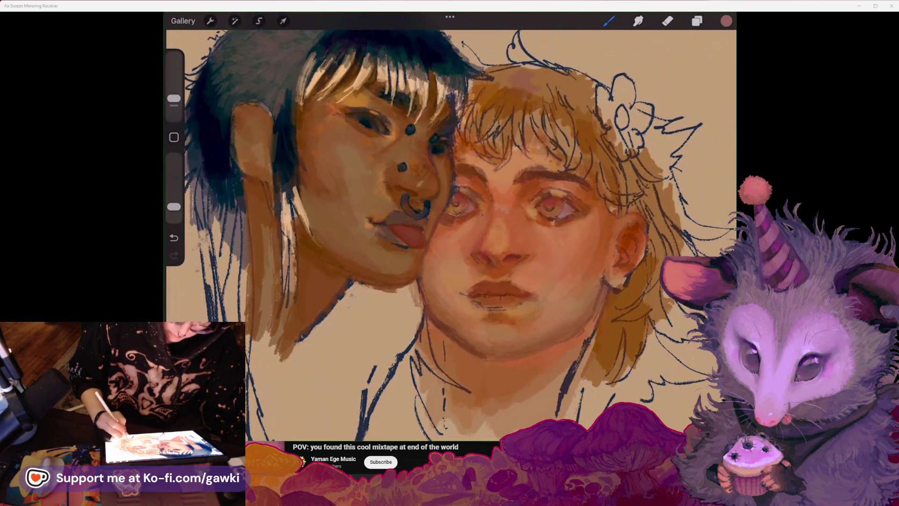
scroll(449, 225, down, 2)
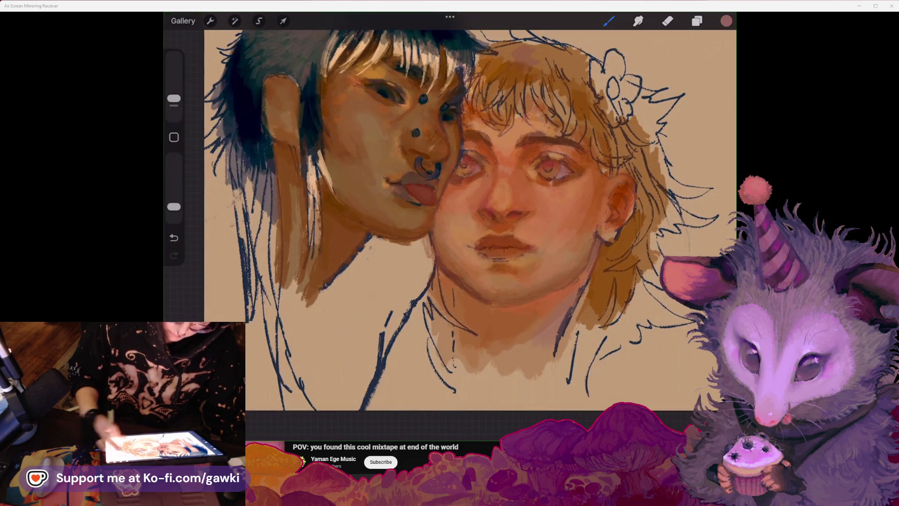
scroll(449, 225, up, 2)
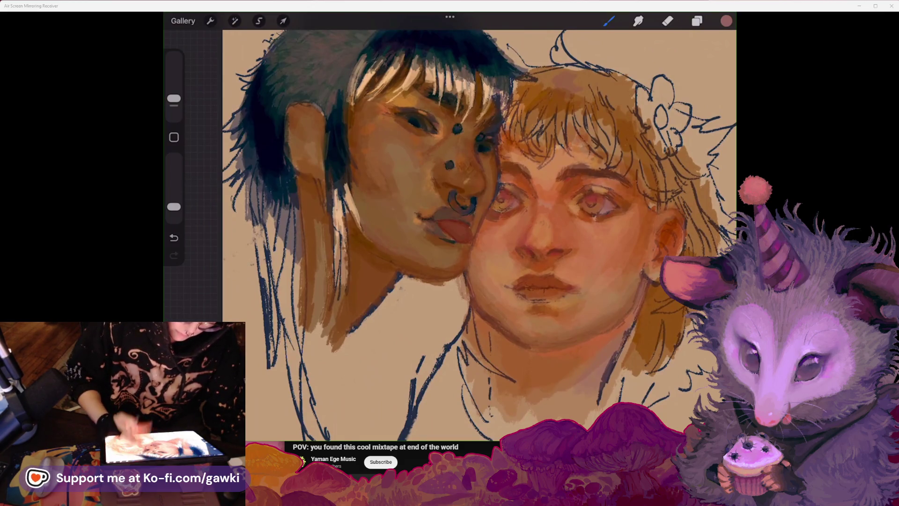
scroll(450, 224, up, 3)
key(ctrl+z)
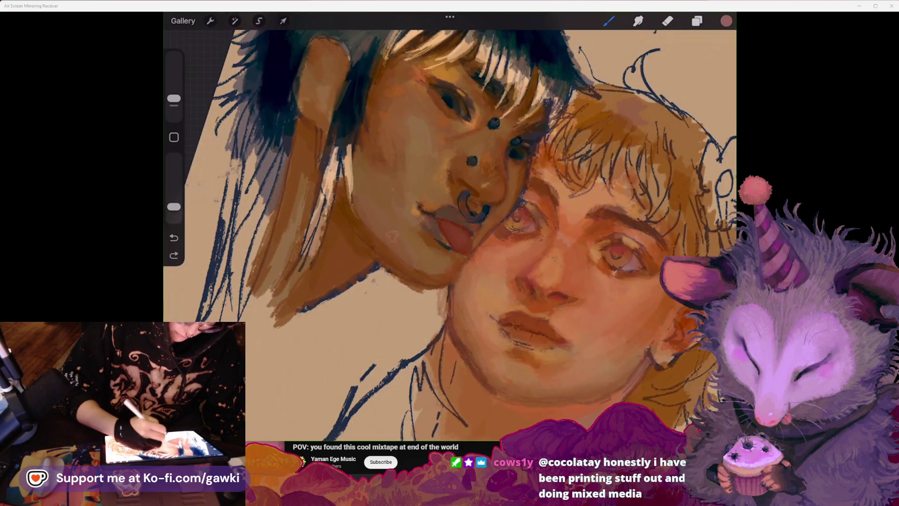
scroll(450, 225, down, 3)
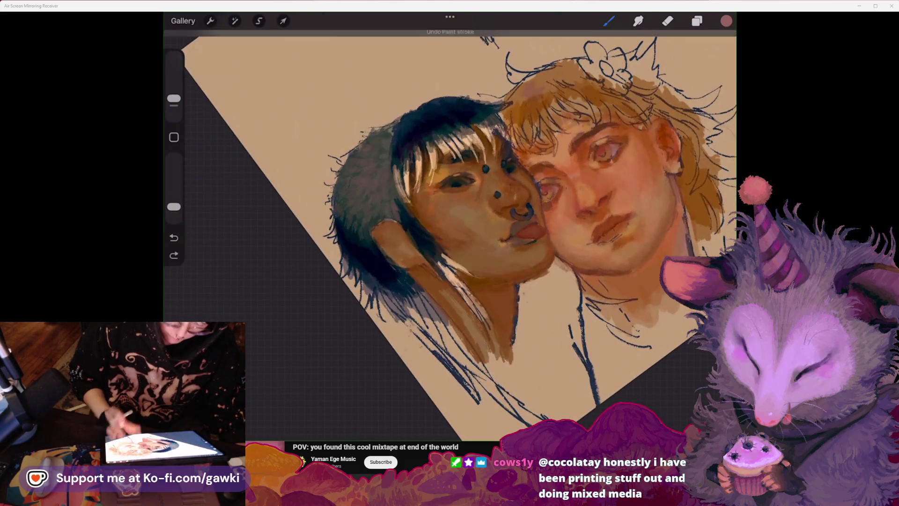
scroll(450, 225, up, 3)
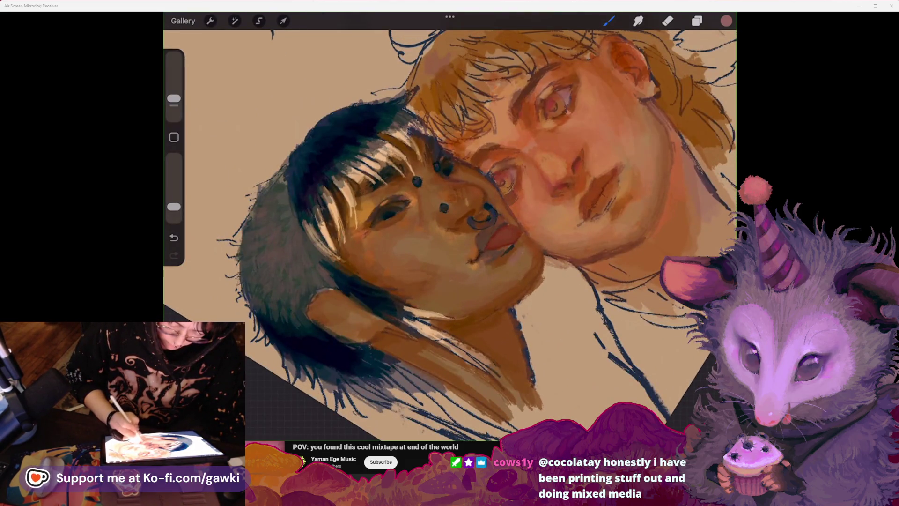
scroll(450, 234, up, 2)
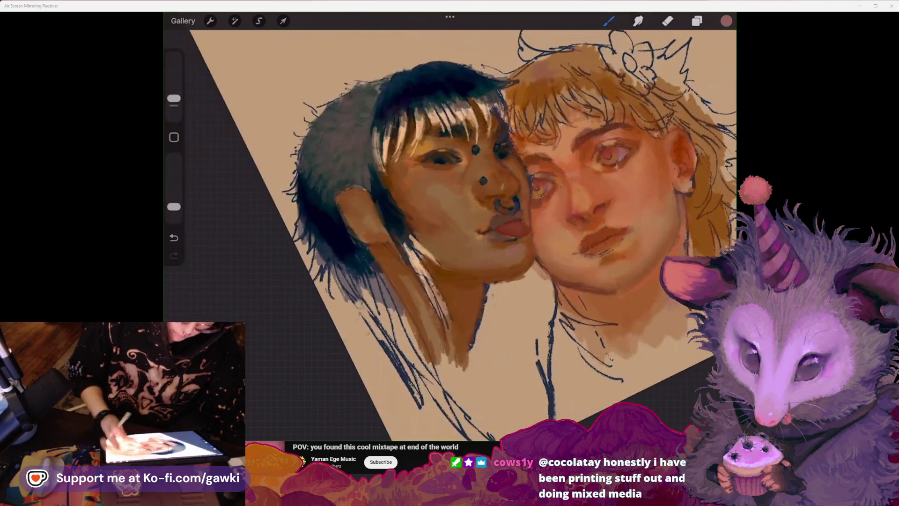
key(ctrl+z)
Step: Sample a brown skin tone, restore the undone stroke, and eyedrop eye, cheek and forehead colours
scroll(449, 225, up, 2)
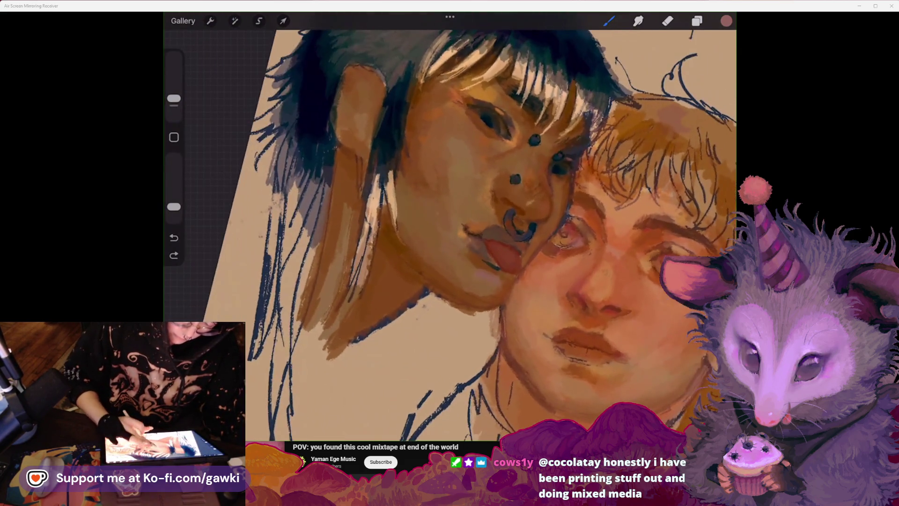
click(463, 206)
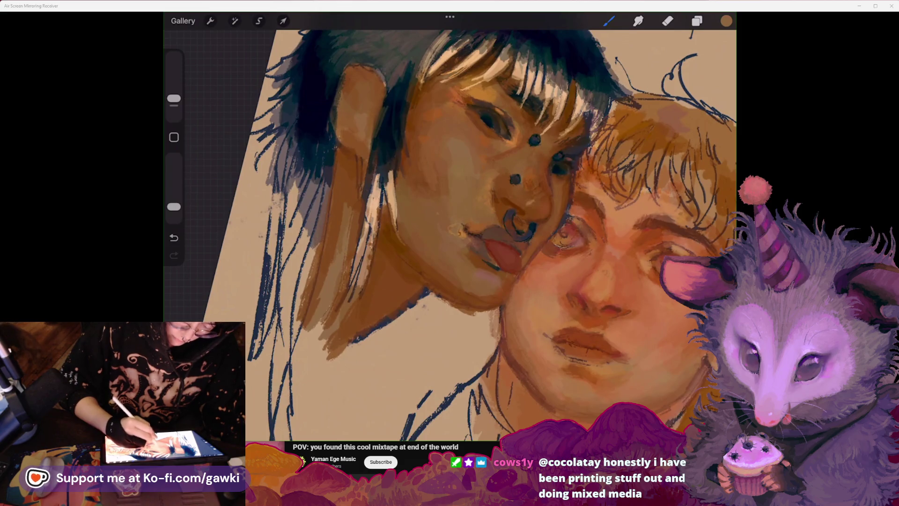
key(ctrl+shift+z)
scroll(450, 225, down, 2)
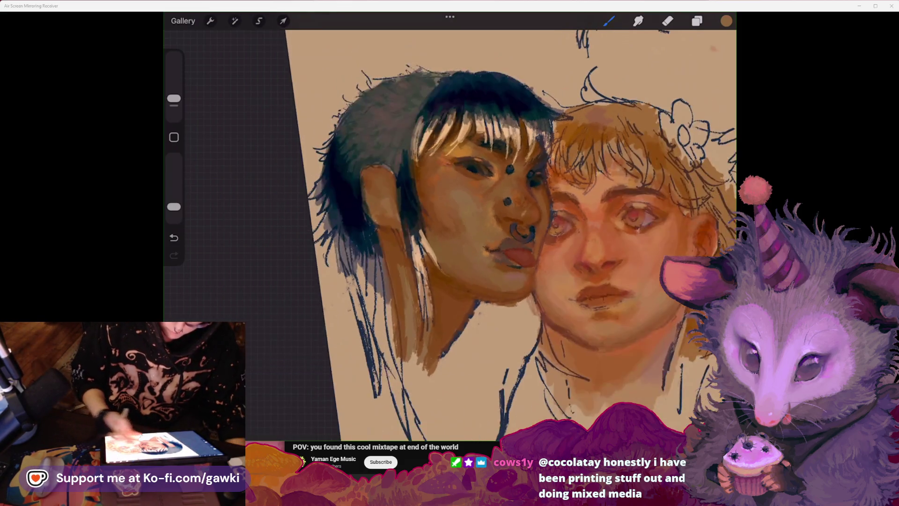
scroll(450, 224, up, 2)
click(493, 143)
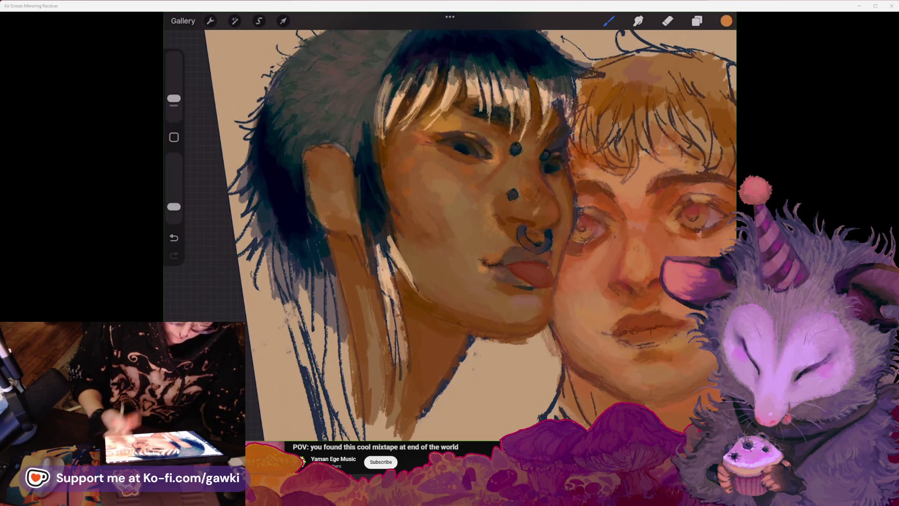
scroll(450, 225, up, 1)
click(434, 152)
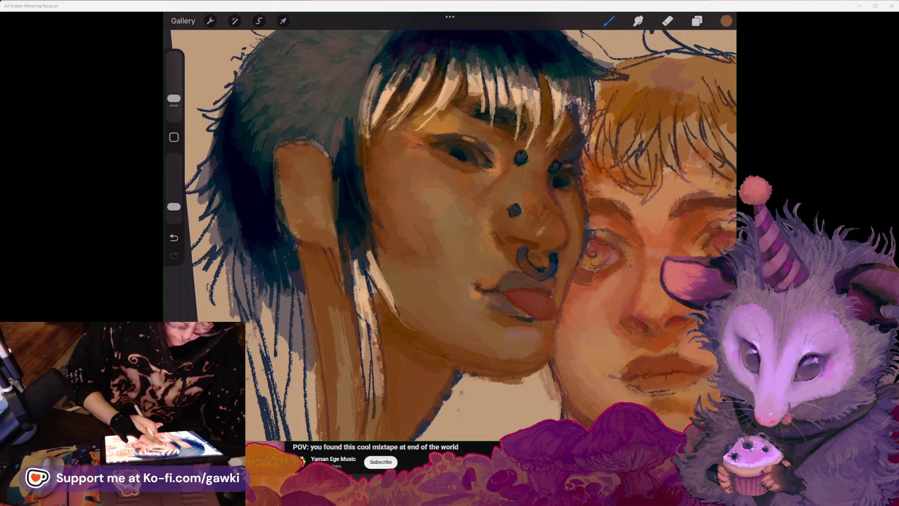
click(436, 170)
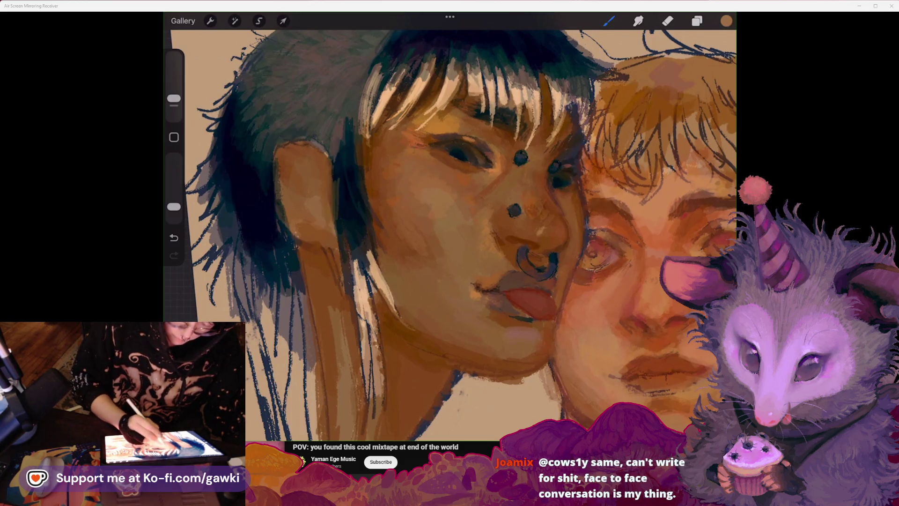
drag(493, 151, 456, 111)
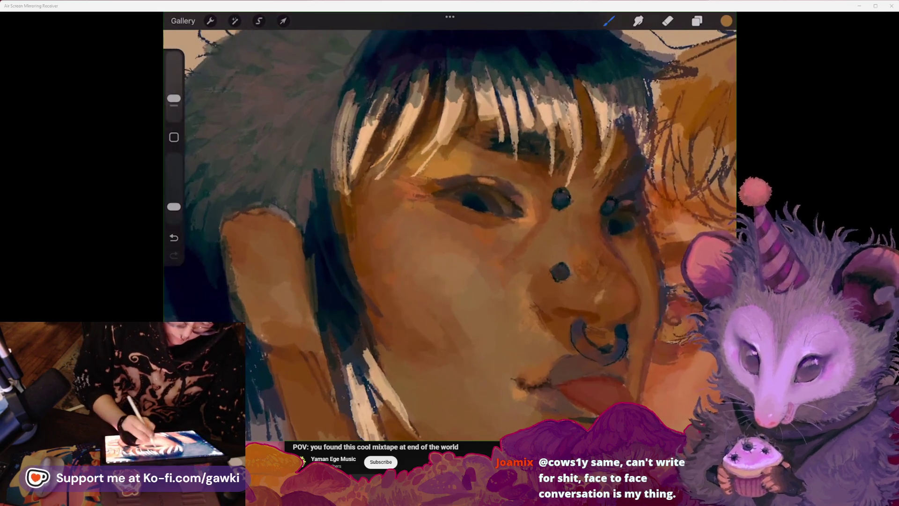
Step: Sample a darker skin tone, undo and redo the last stroke, then eyedrop the left face's skin
scroll(409, 47, up, 3)
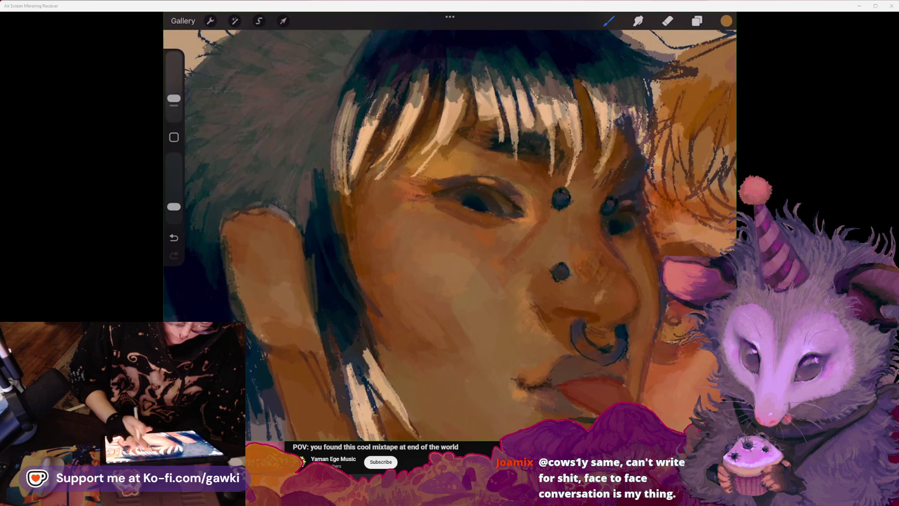
click(517, 160)
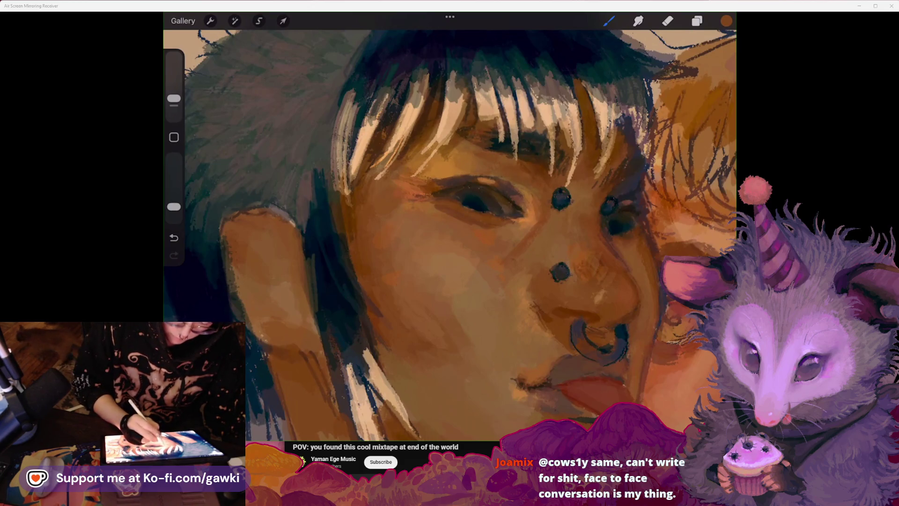
key(ctrl+z)
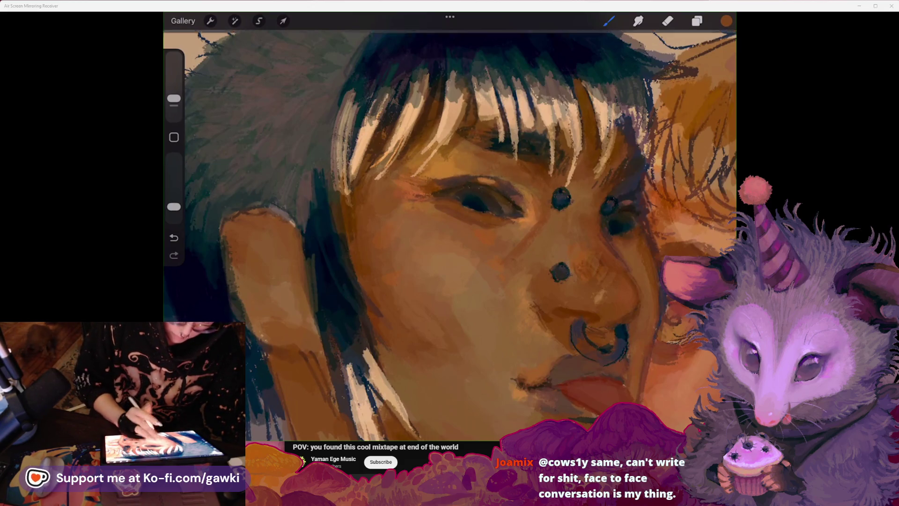
key(ctrl+shift+z)
scroll(450, 225, down, 2)
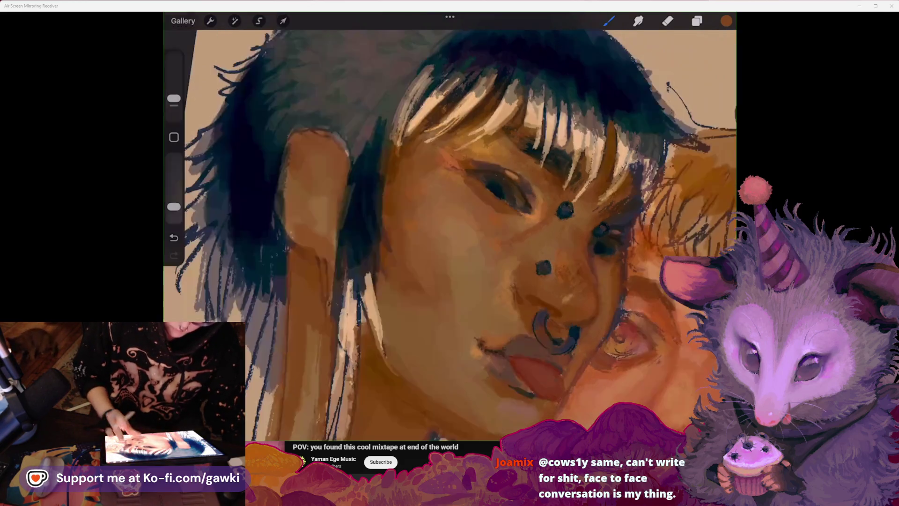
scroll(450, 234, down, 2)
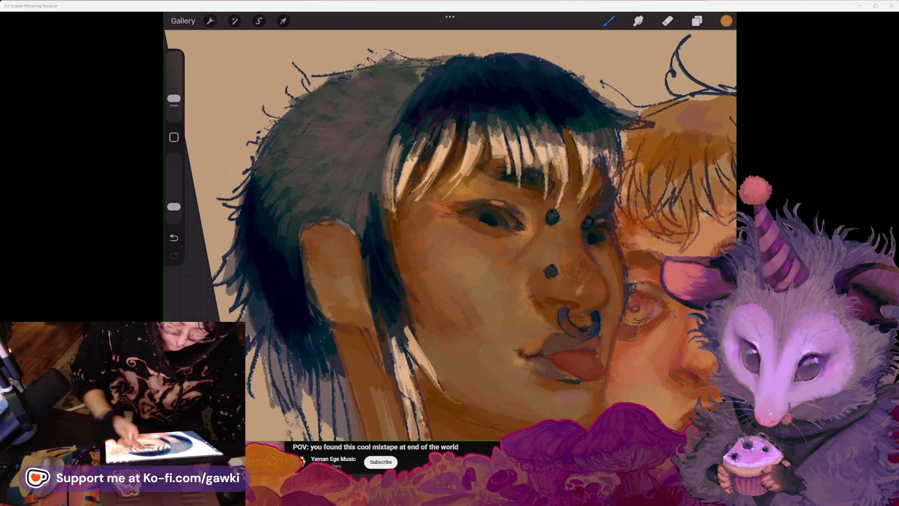
scroll(450, 234, up, 2)
scroll(450, 235, down, 2)
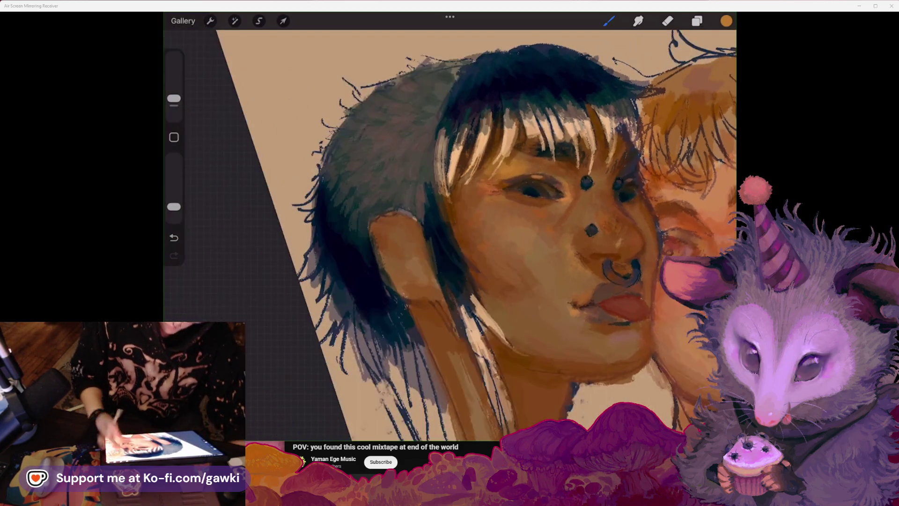
scroll(450, 234, up, 2)
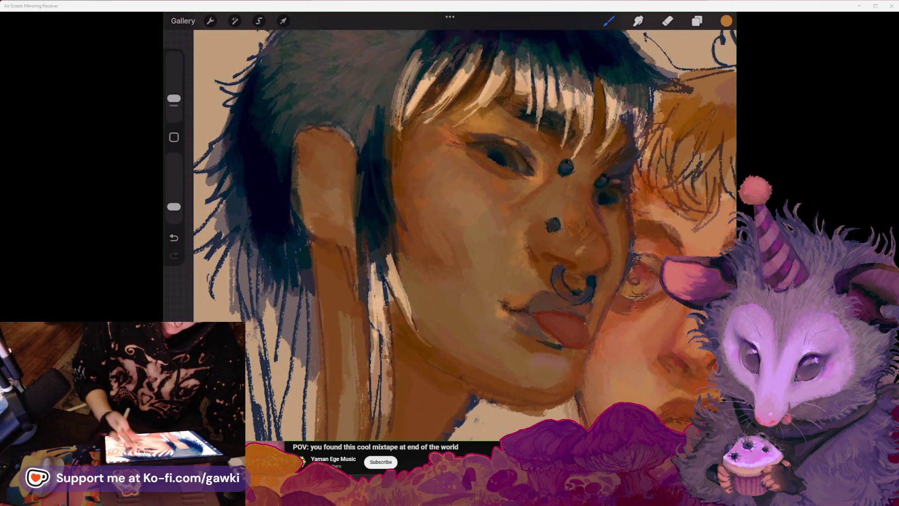
scroll(450, 234, down, 2)
click(496, 180)
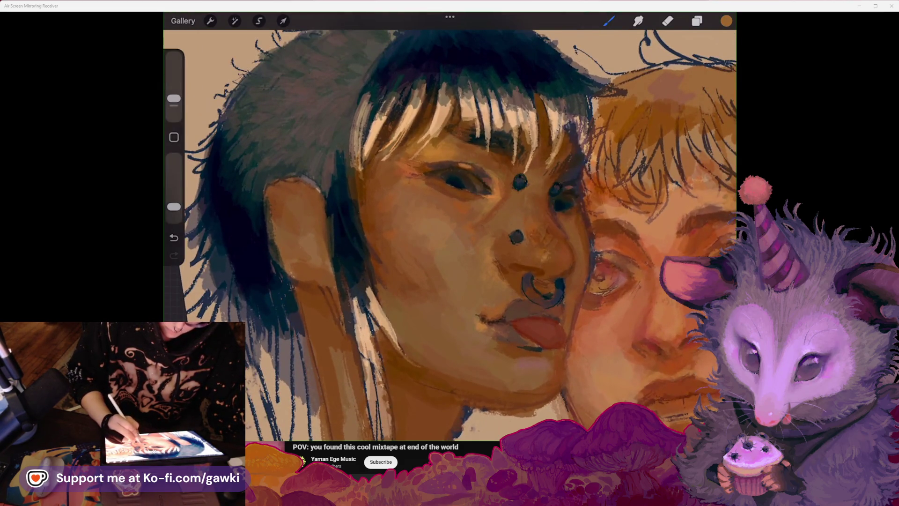
scroll(449, 235, down, 2)
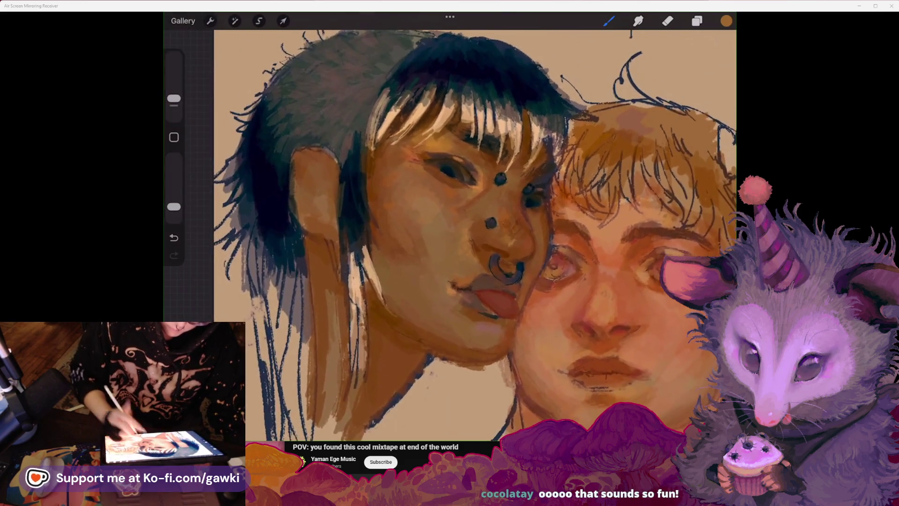
Step: Zoom and pan to the dark-haired figure's hair and eyedrop its dark navy blue
scroll(473, 234, down, 2)
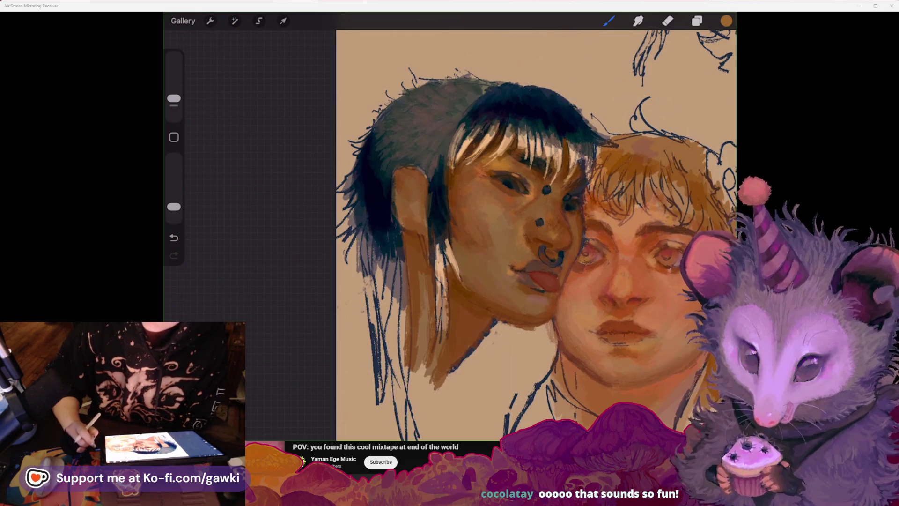
scroll(516, 235, up, 2)
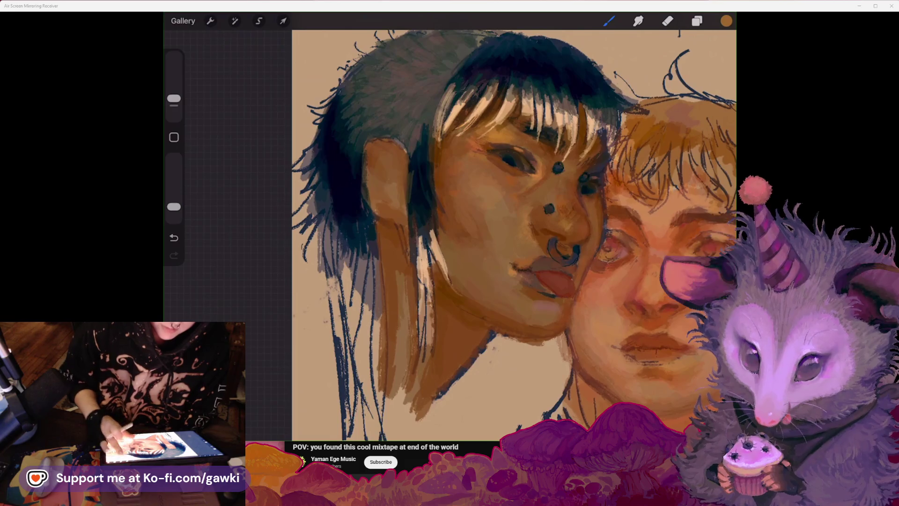
scroll(514, 235, right, 2)
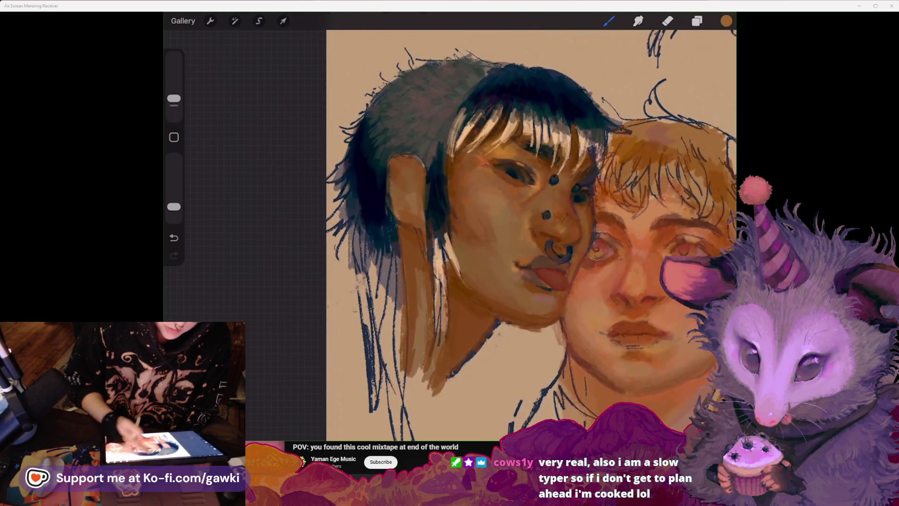
click(539, 62)
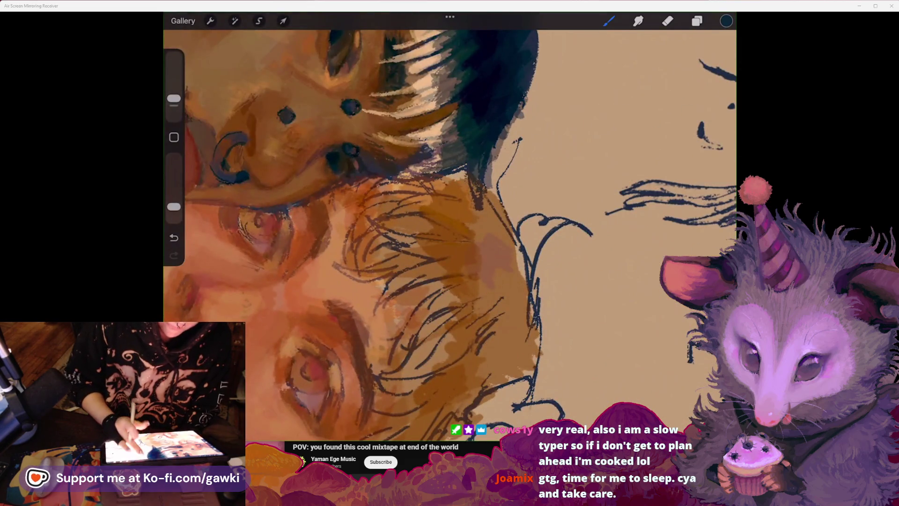
Step: Check the brush and layer lists, then lower the brush opacity to about 17%
click(609, 21)
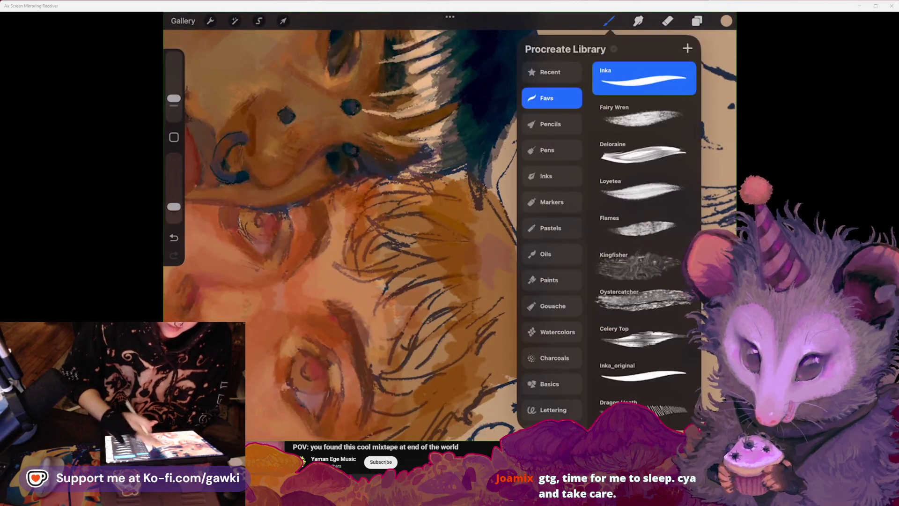
click(697, 21)
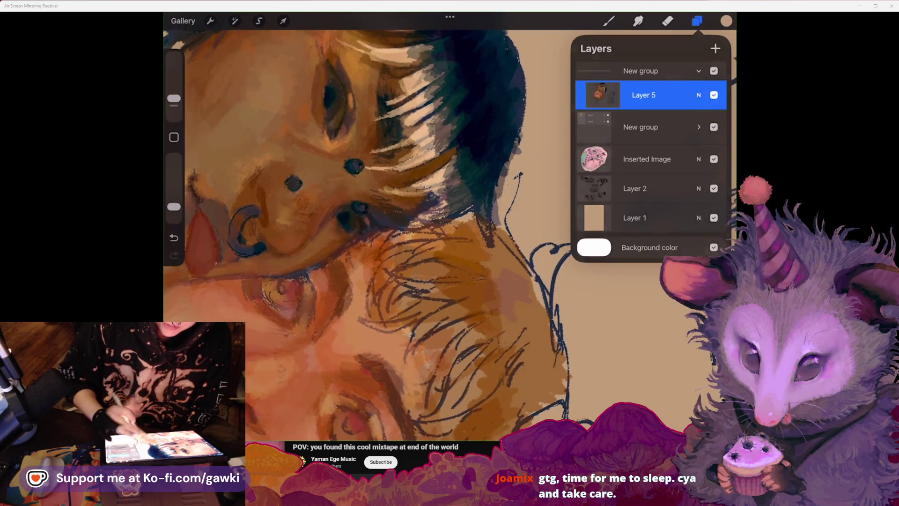
click(697, 21)
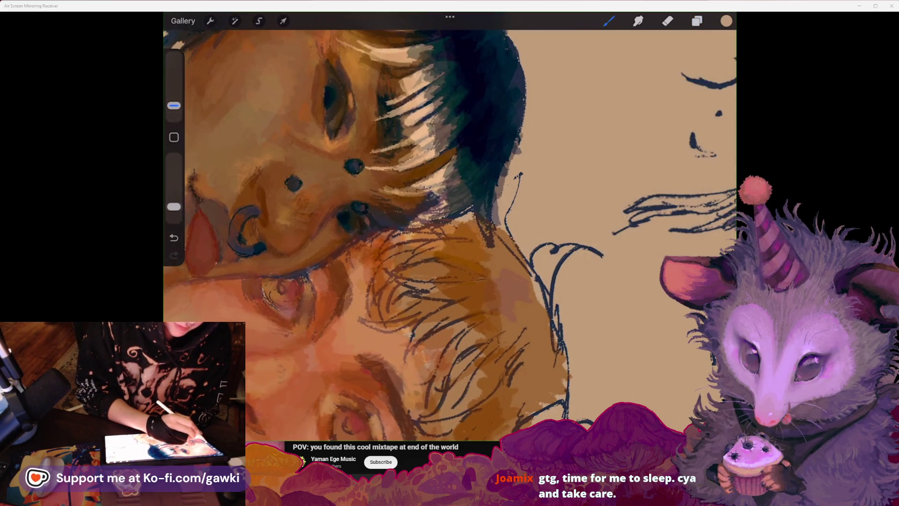
drag(173, 207, 173, 199)
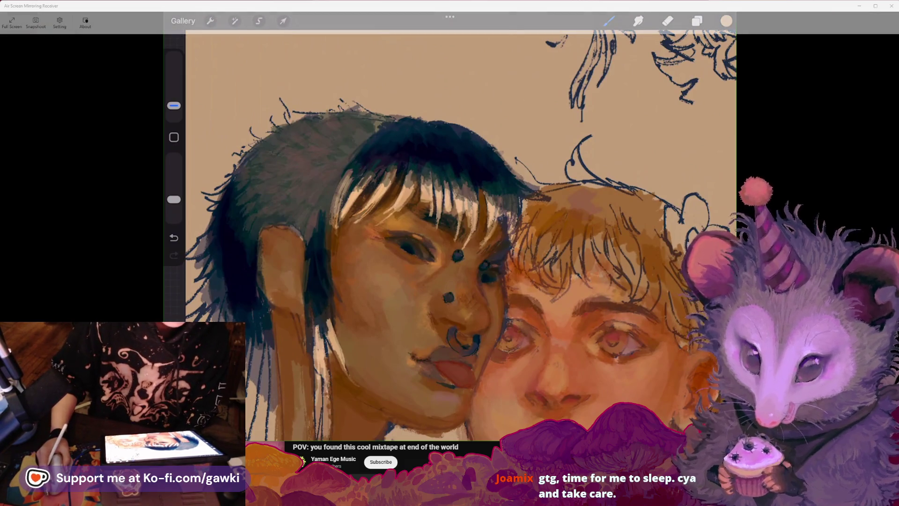
Step: Bring up the mixtape video in Chrome and scroll past description, chapters and music list to its 36 comments
key(alt+Tab)
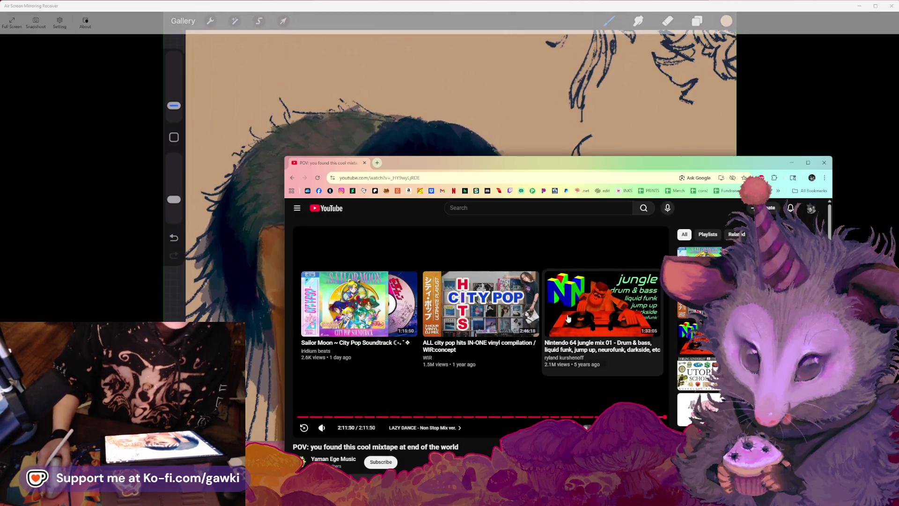
scroll(611, 340, down, 2)
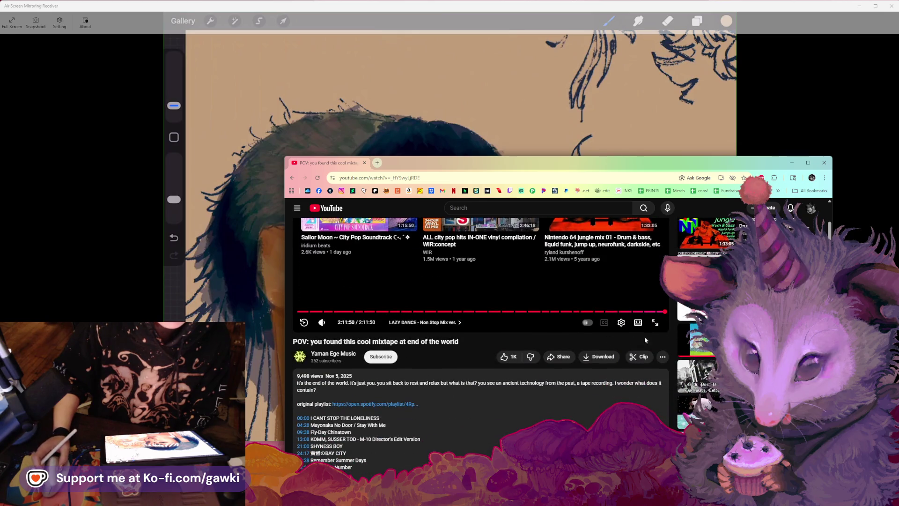
scroll(481, 328, down, 1)
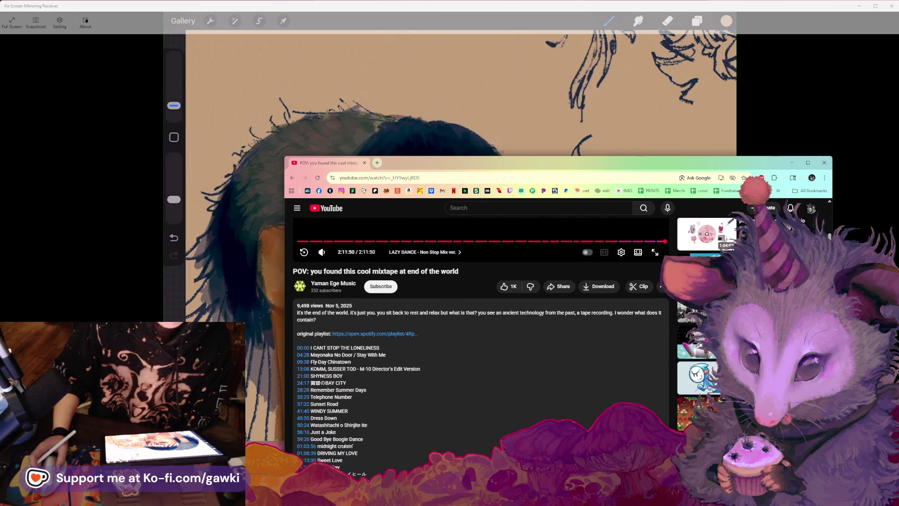
scroll(481, 328, down, 1)
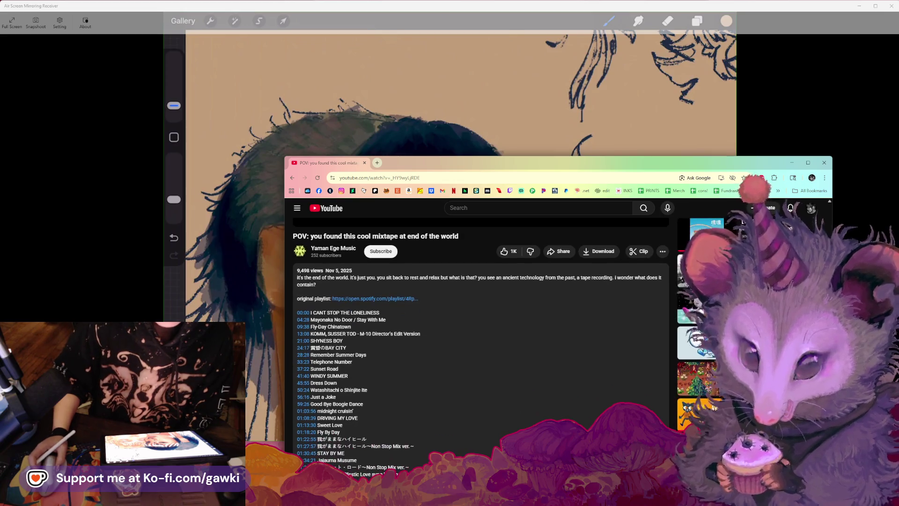
scroll(481, 328, down, 1)
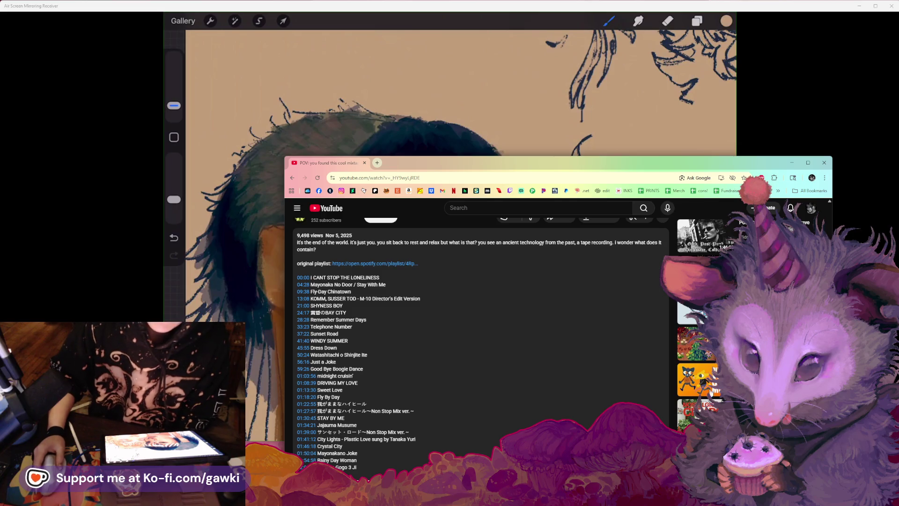
scroll(711, 388, down, 2)
scroll(481, 327, down, 2)
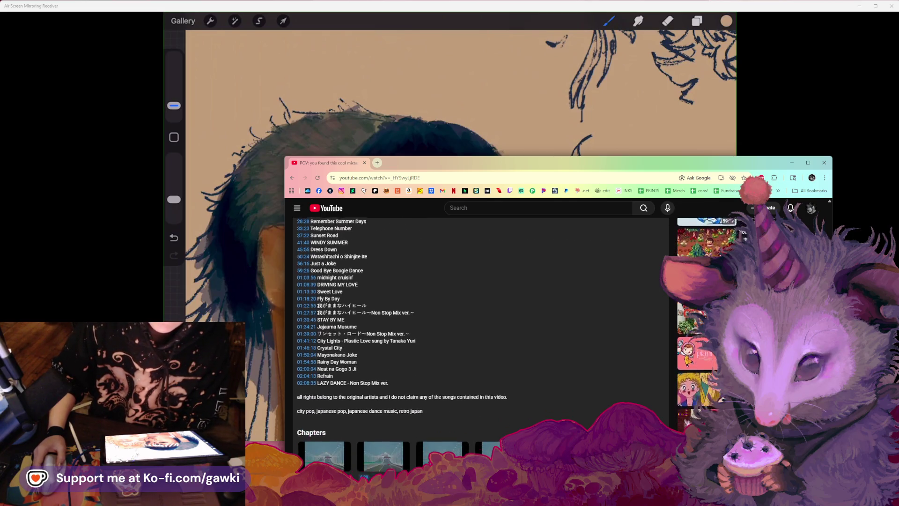
scroll(481, 328, down, 2)
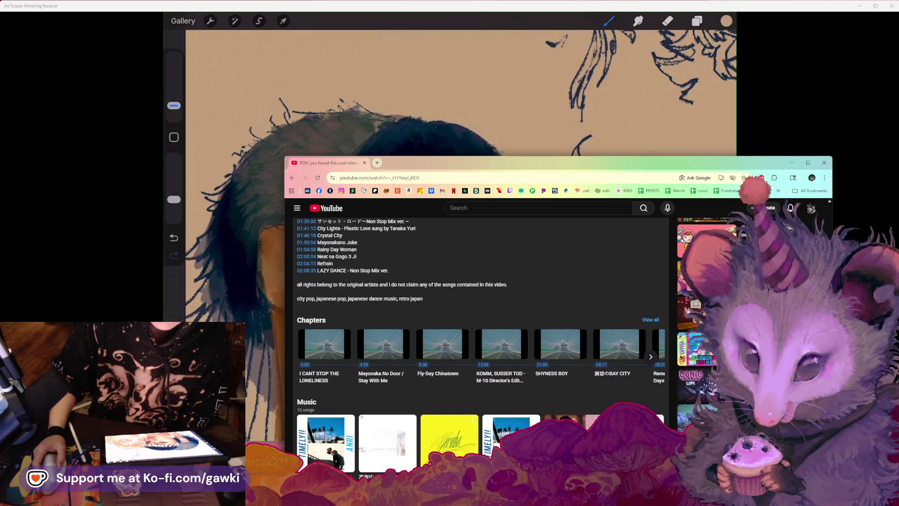
scroll(481, 328, down, 2)
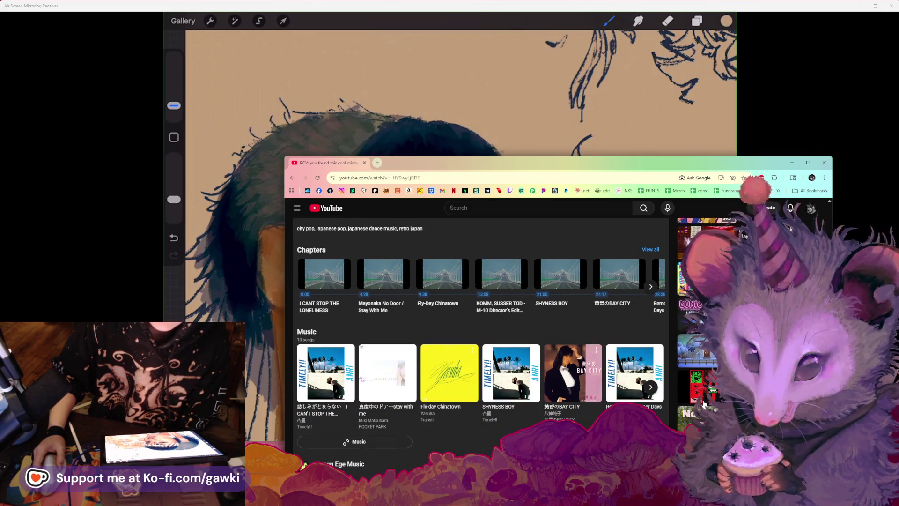
scroll(481, 328, down, 2)
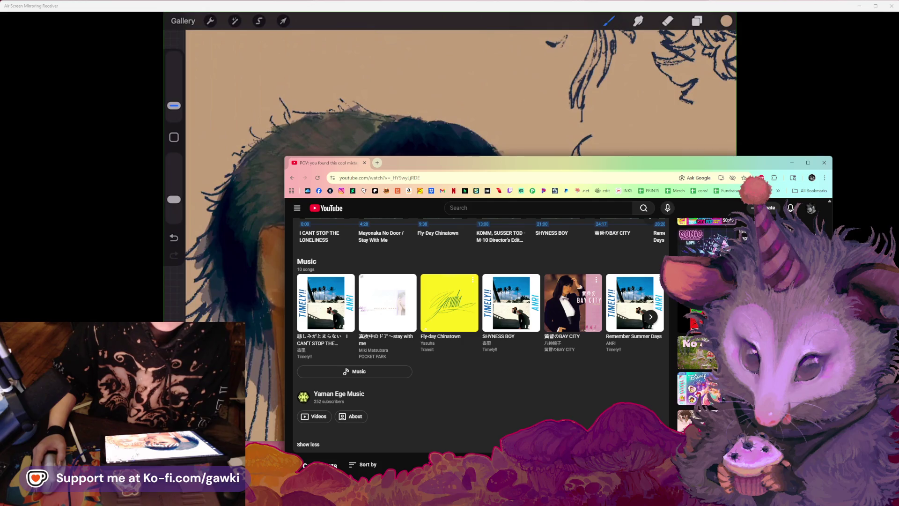
scroll(481, 328, down, 1)
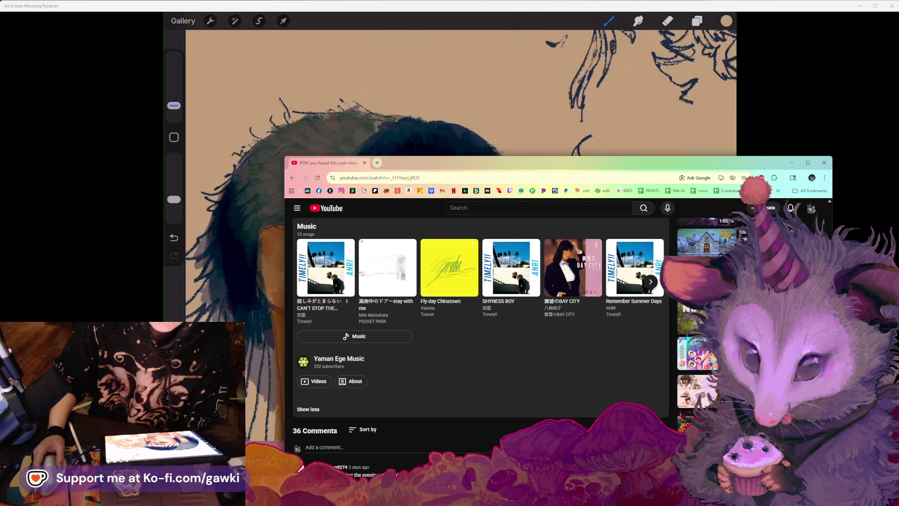
scroll(708, 401, down, 1)
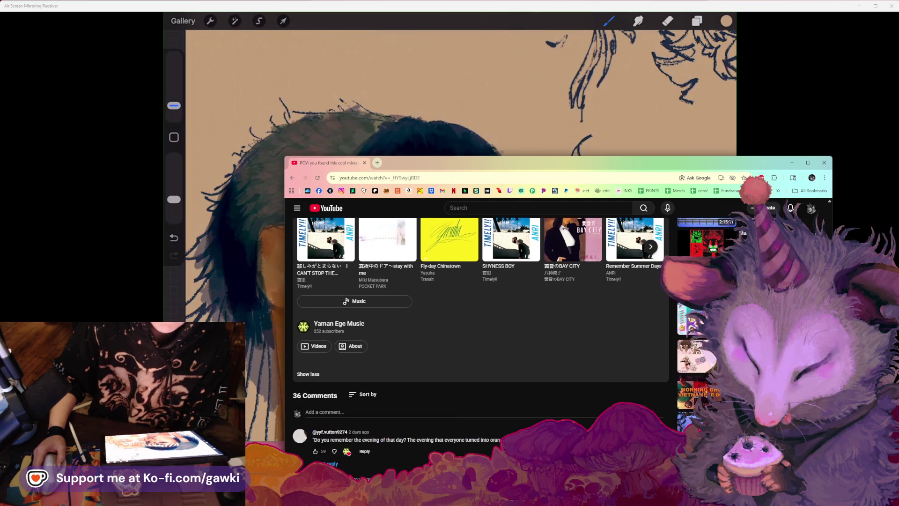
scroll(477, 342, down, 3)
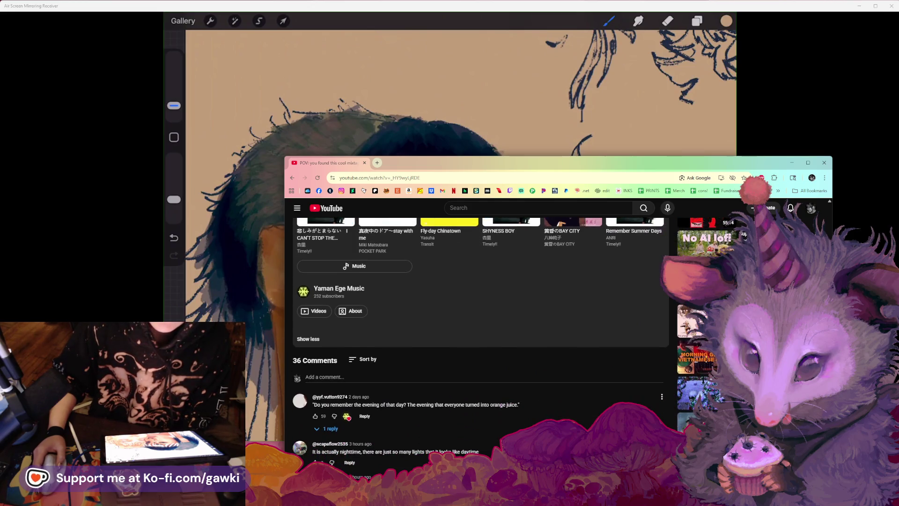
scroll(710, 407, up, 1)
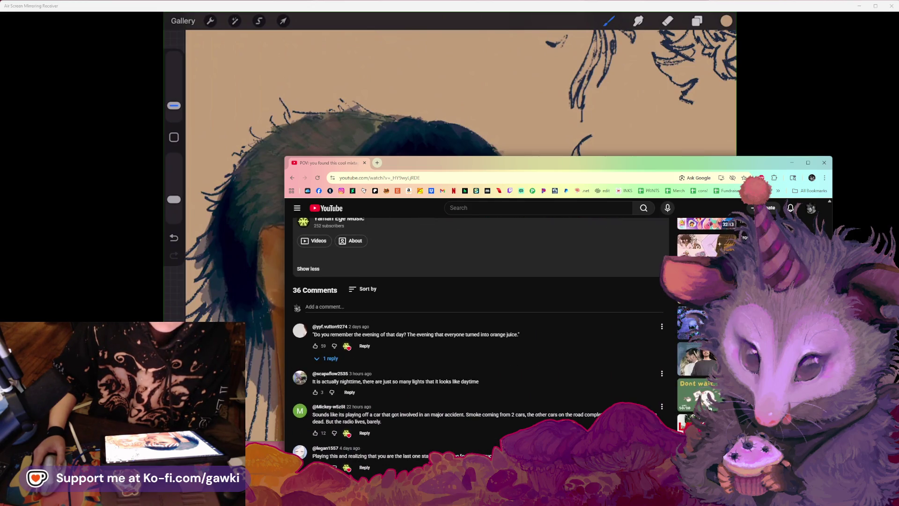
scroll(709, 407, down, 3)
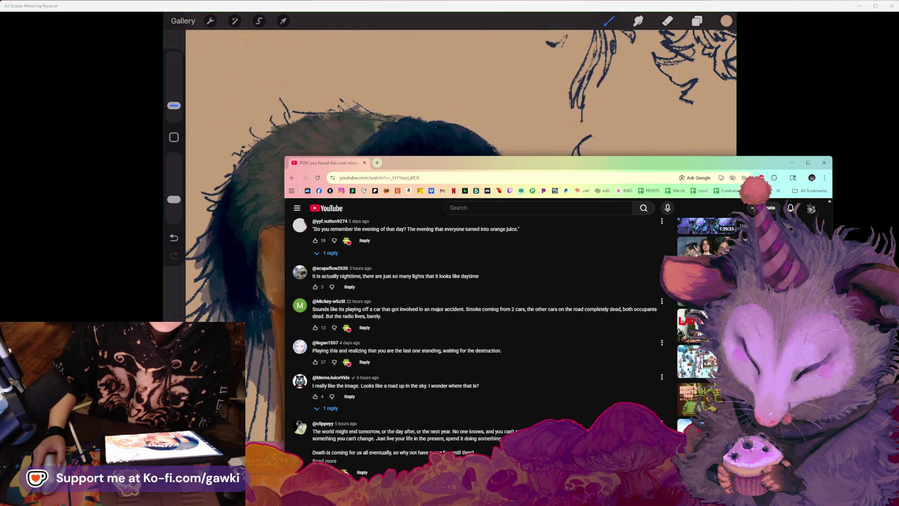
scroll(515, 349, down, 2)
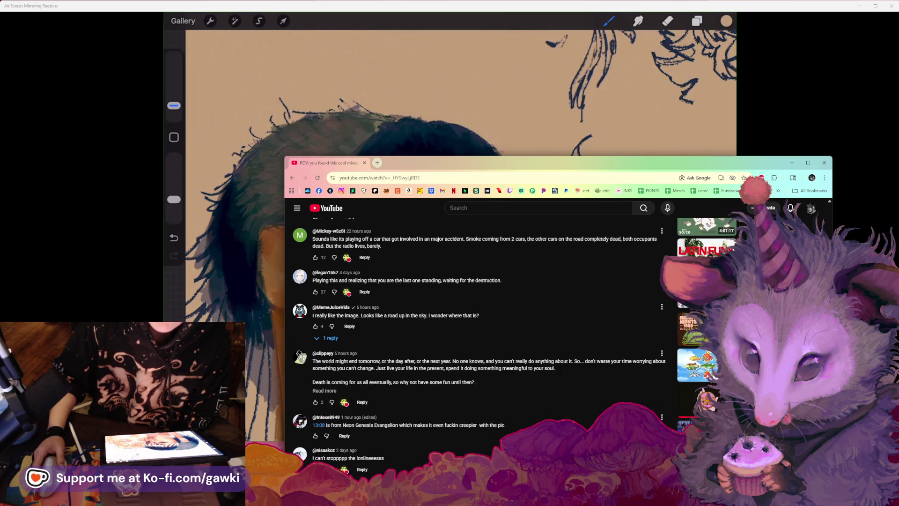
scroll(642, 392, down, 3)
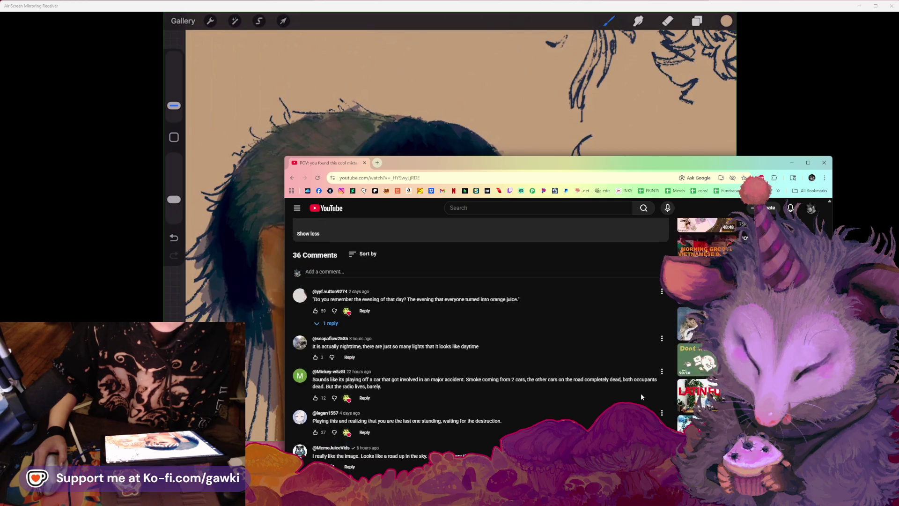